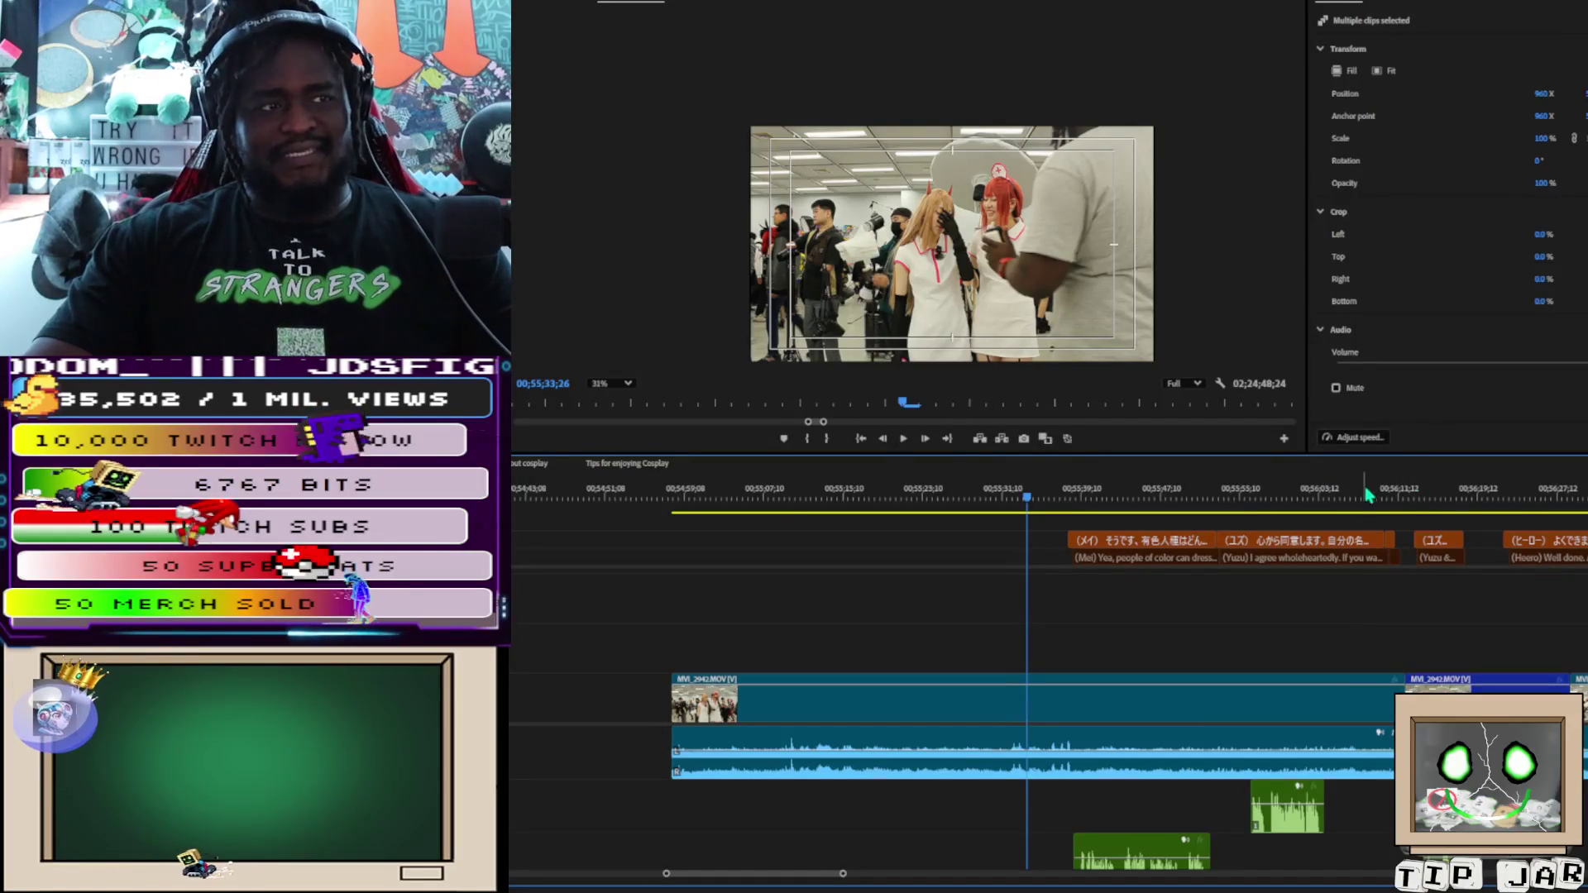
Change the first Japanese caption's fill from white to red in Essential Graphics and preview it
key(space)
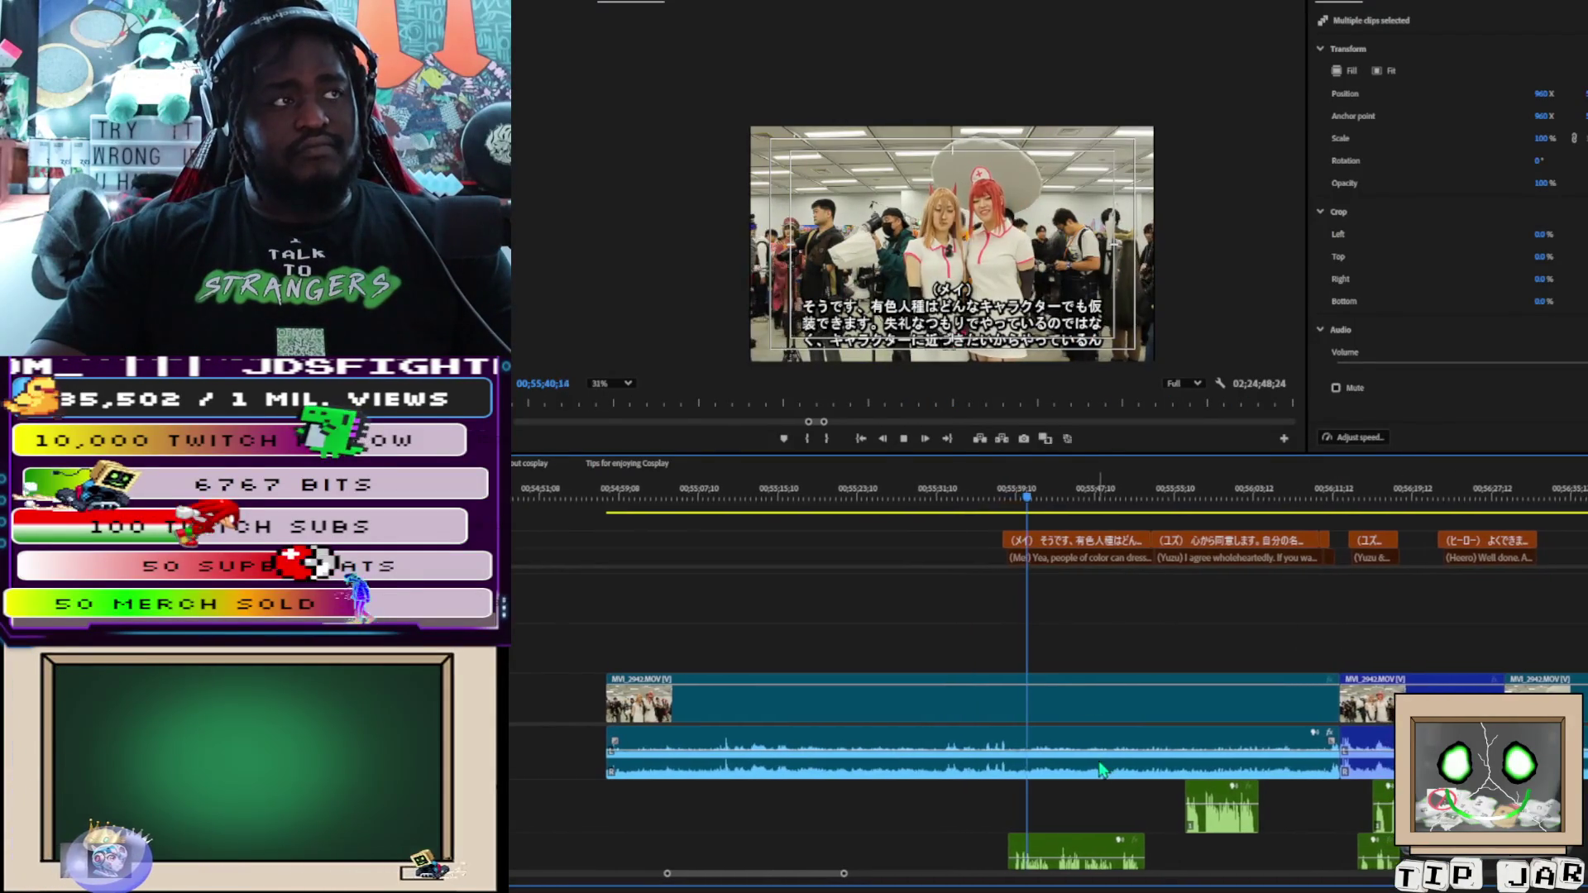
key(space)
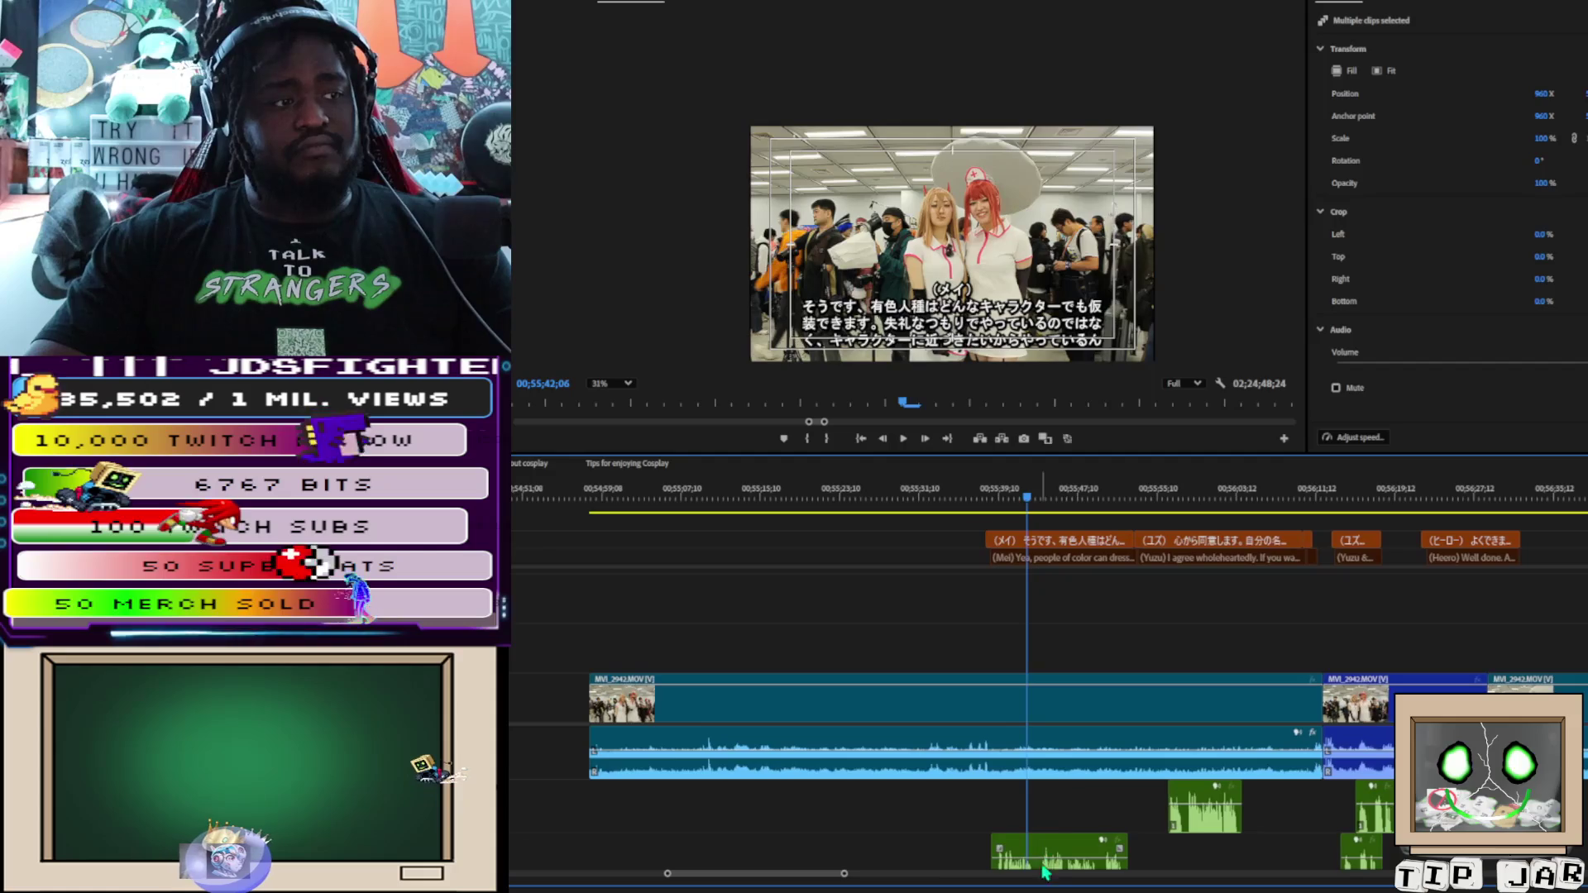
click(1067, 540)
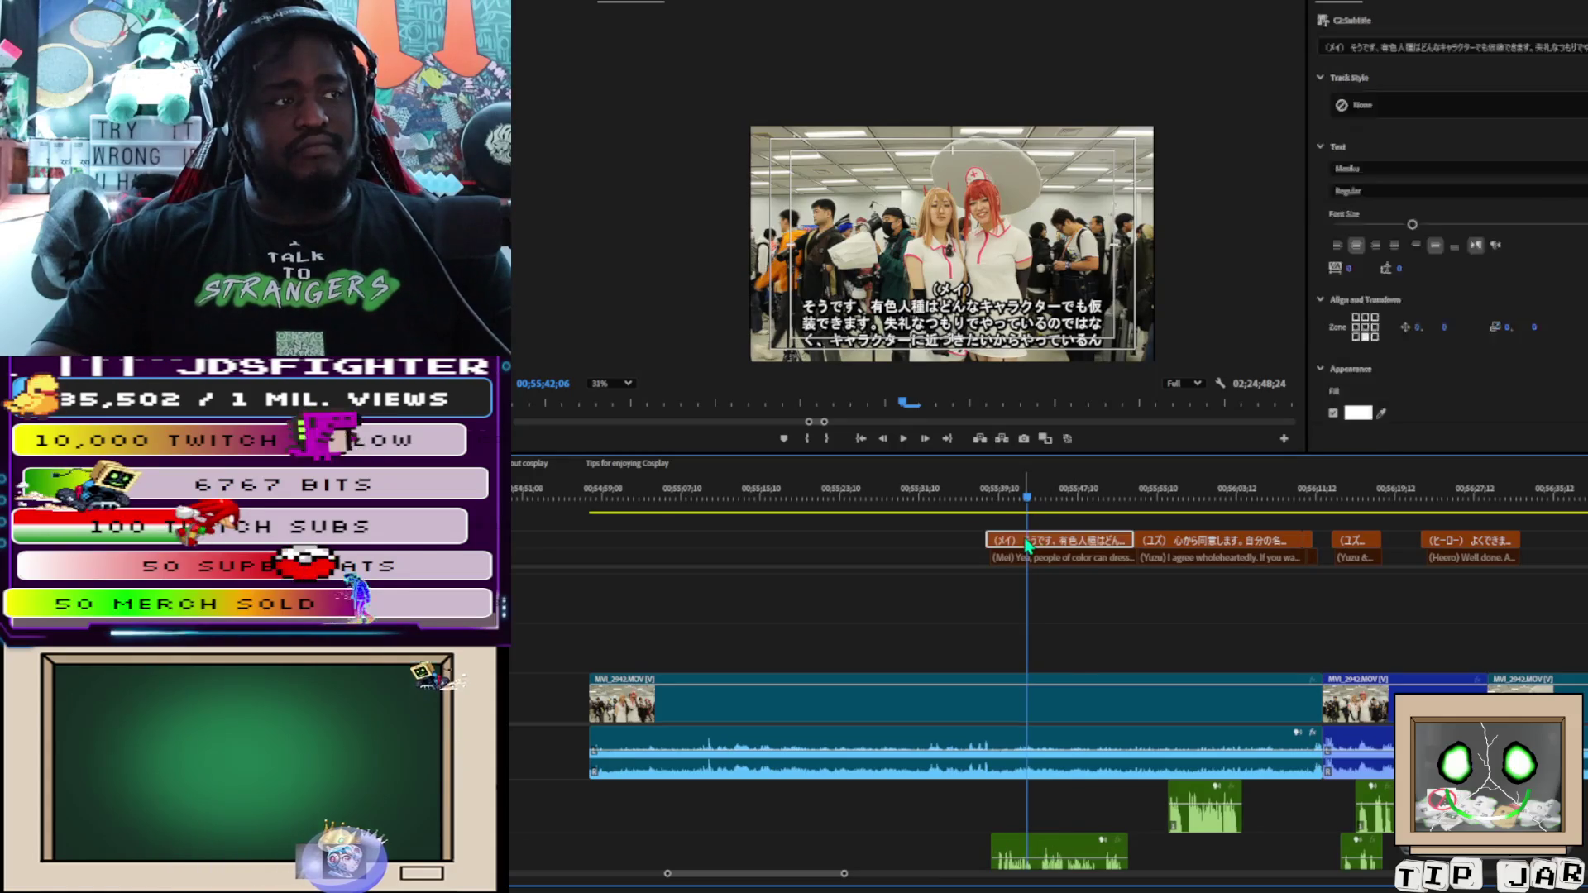
click(1355, 414)
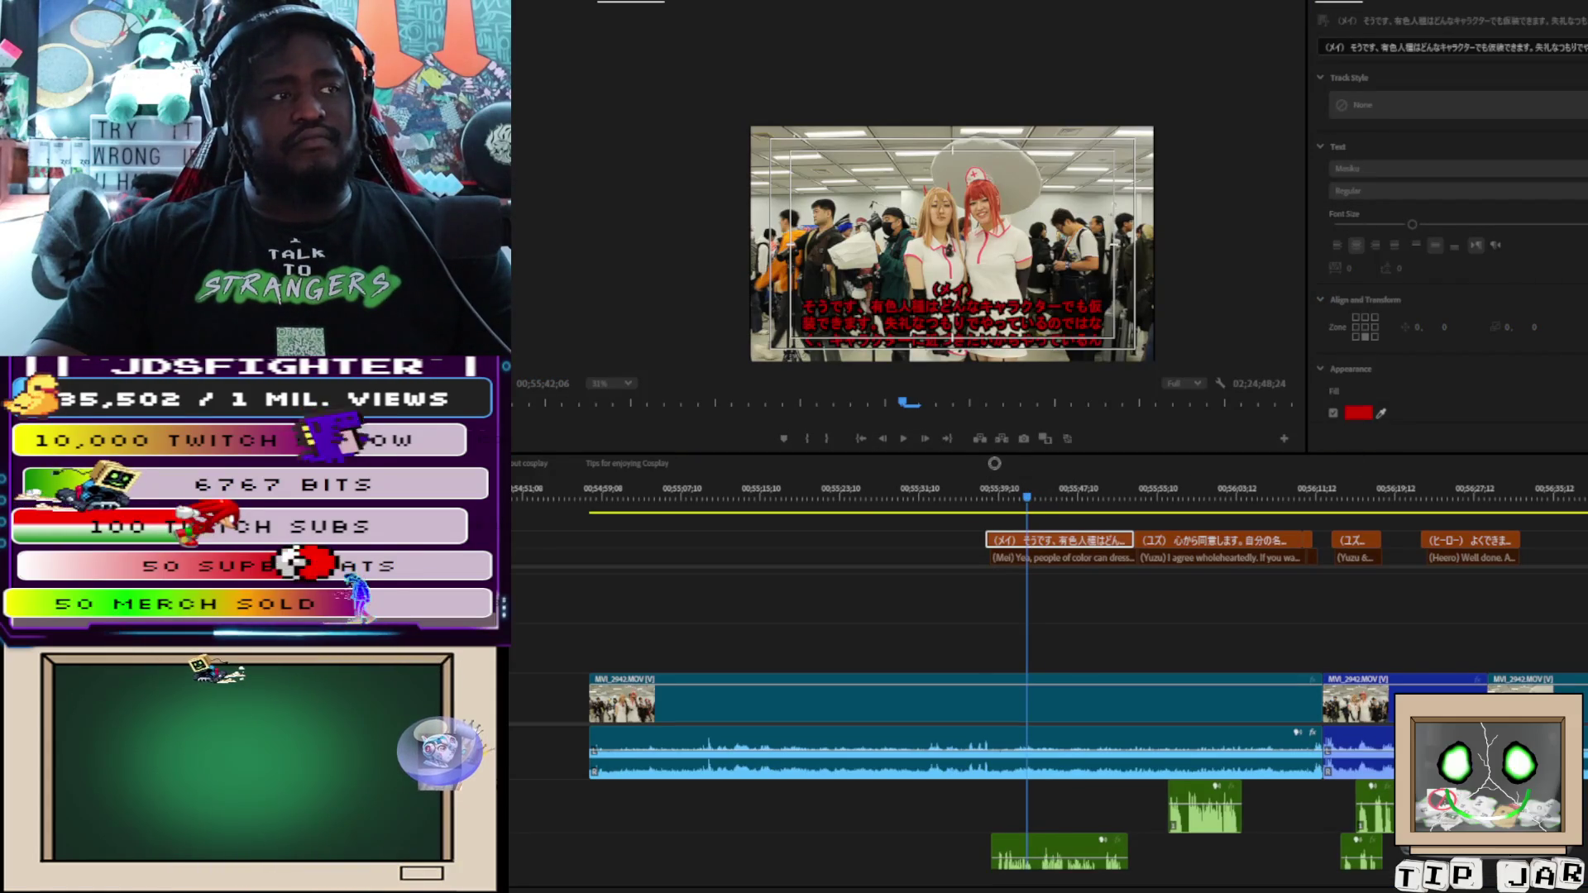
key(space)
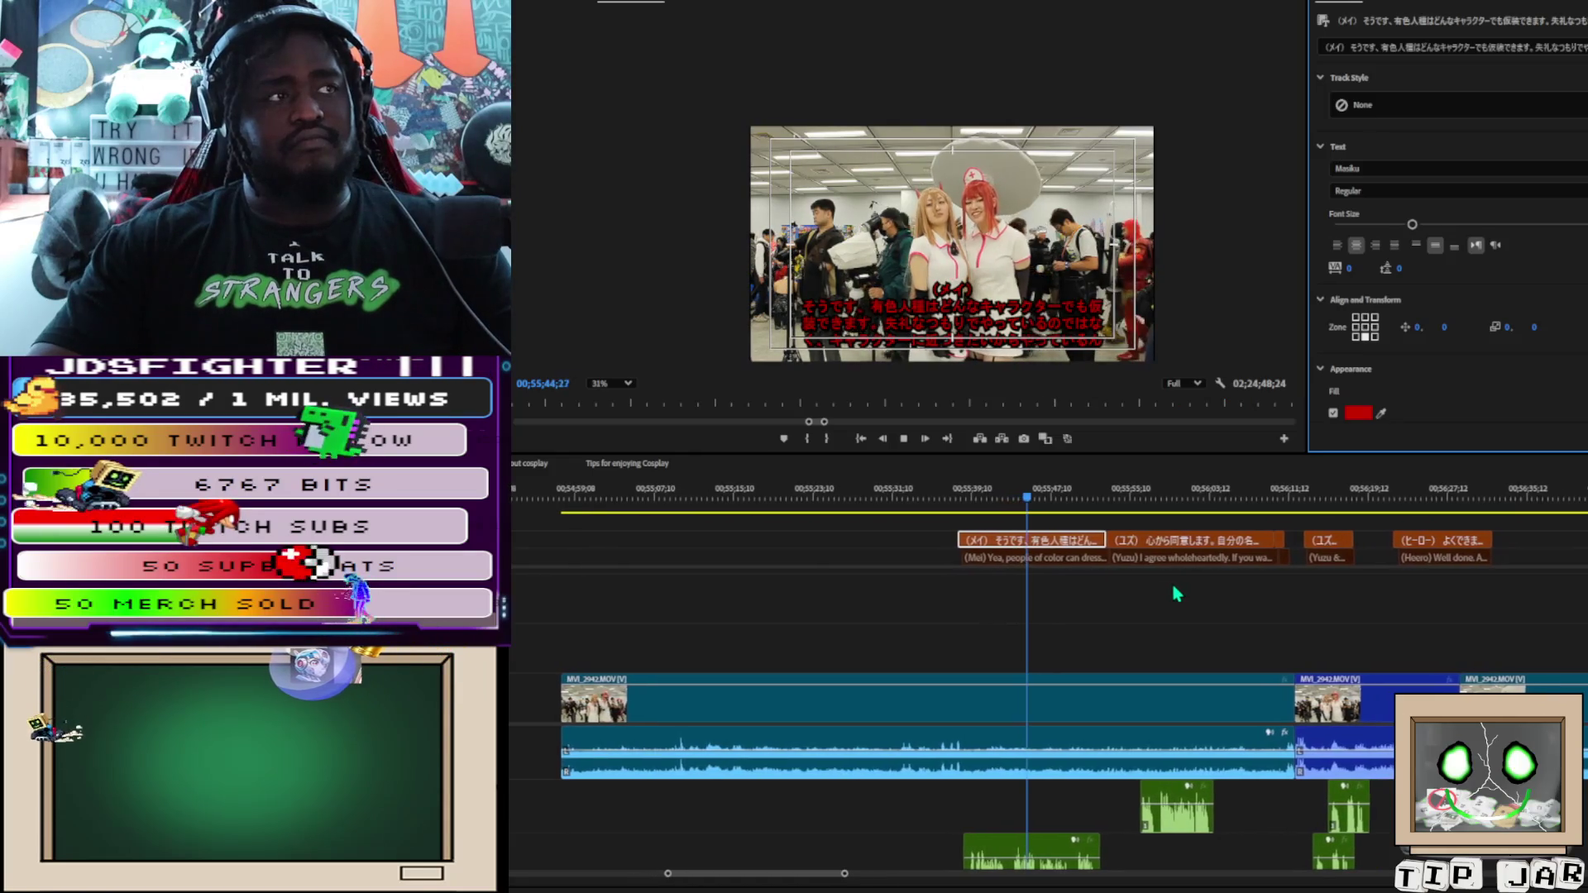
click(1121, 496)
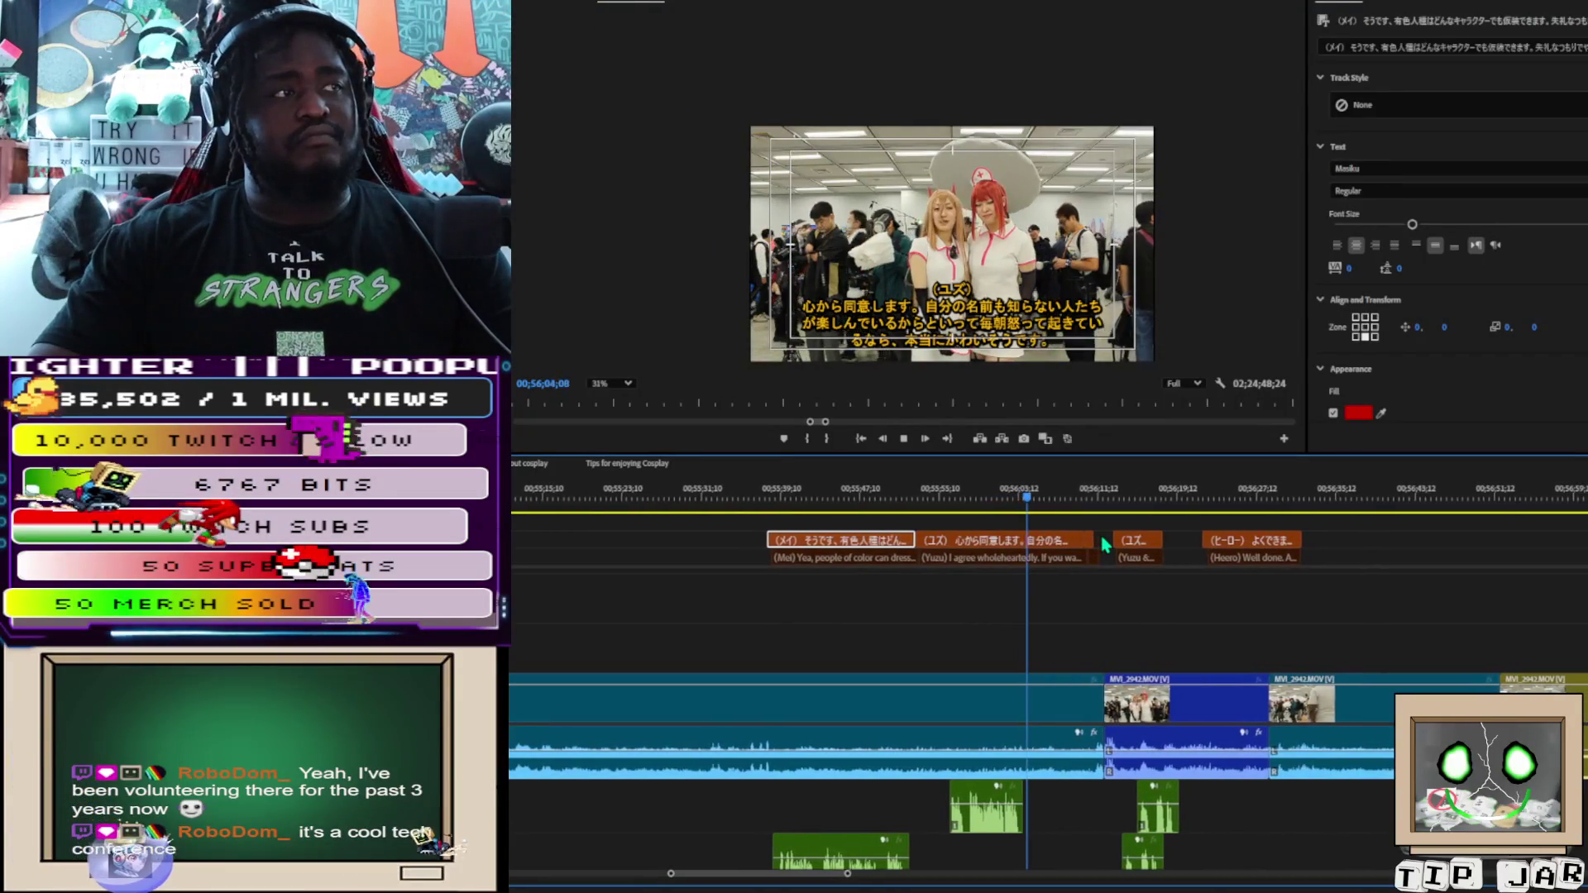
Find where the first subtitle pair begins and razor-cut the V1/A1 interview clip there
key(space)
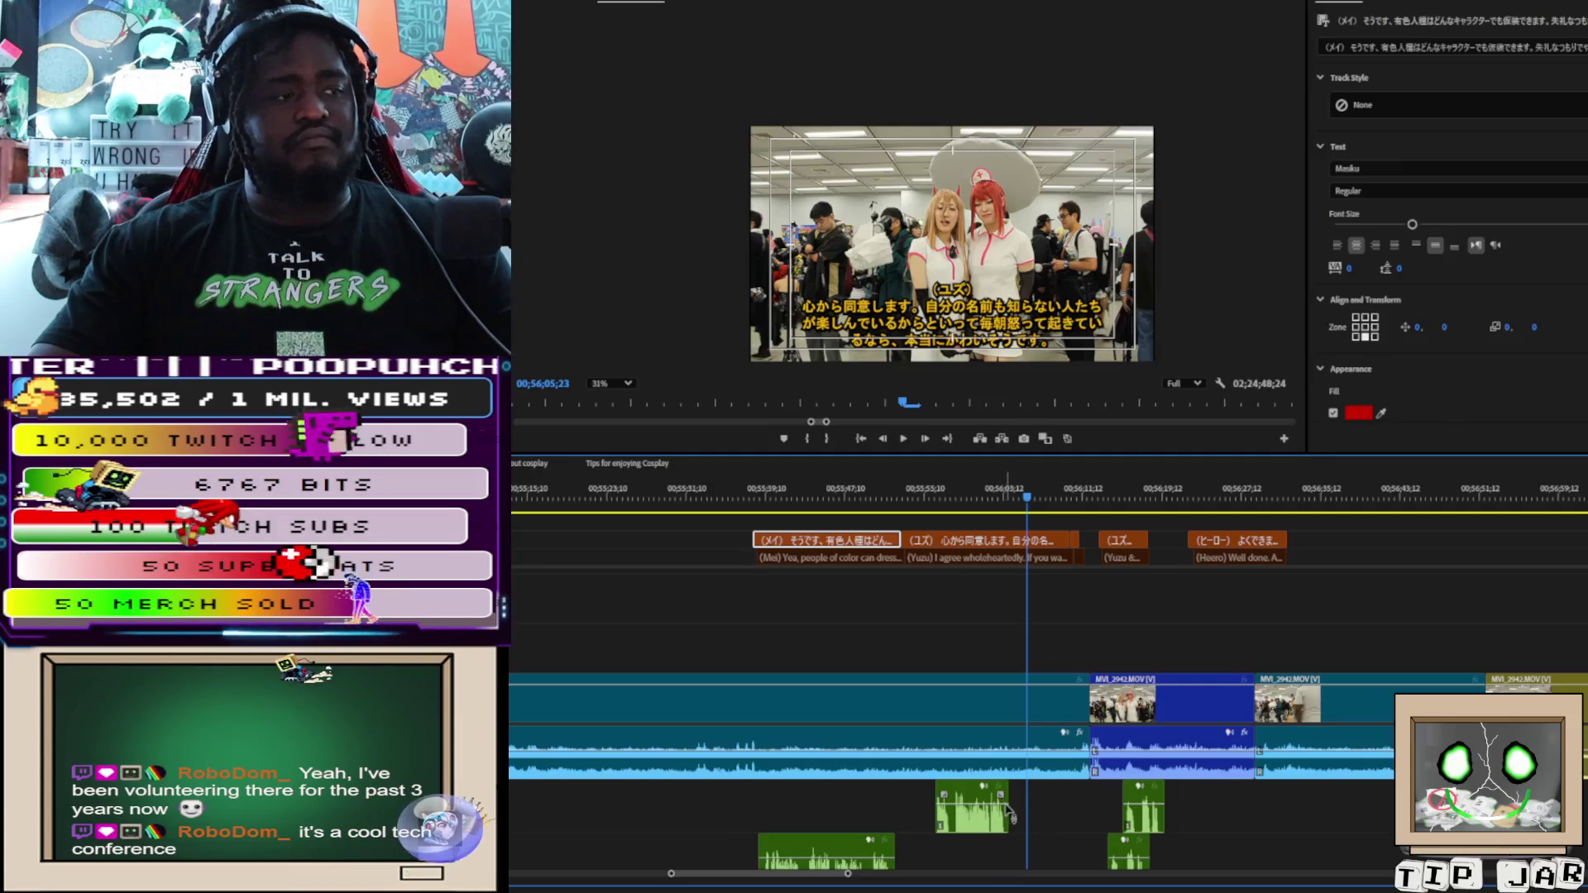
click(1032, 765)
key(space)
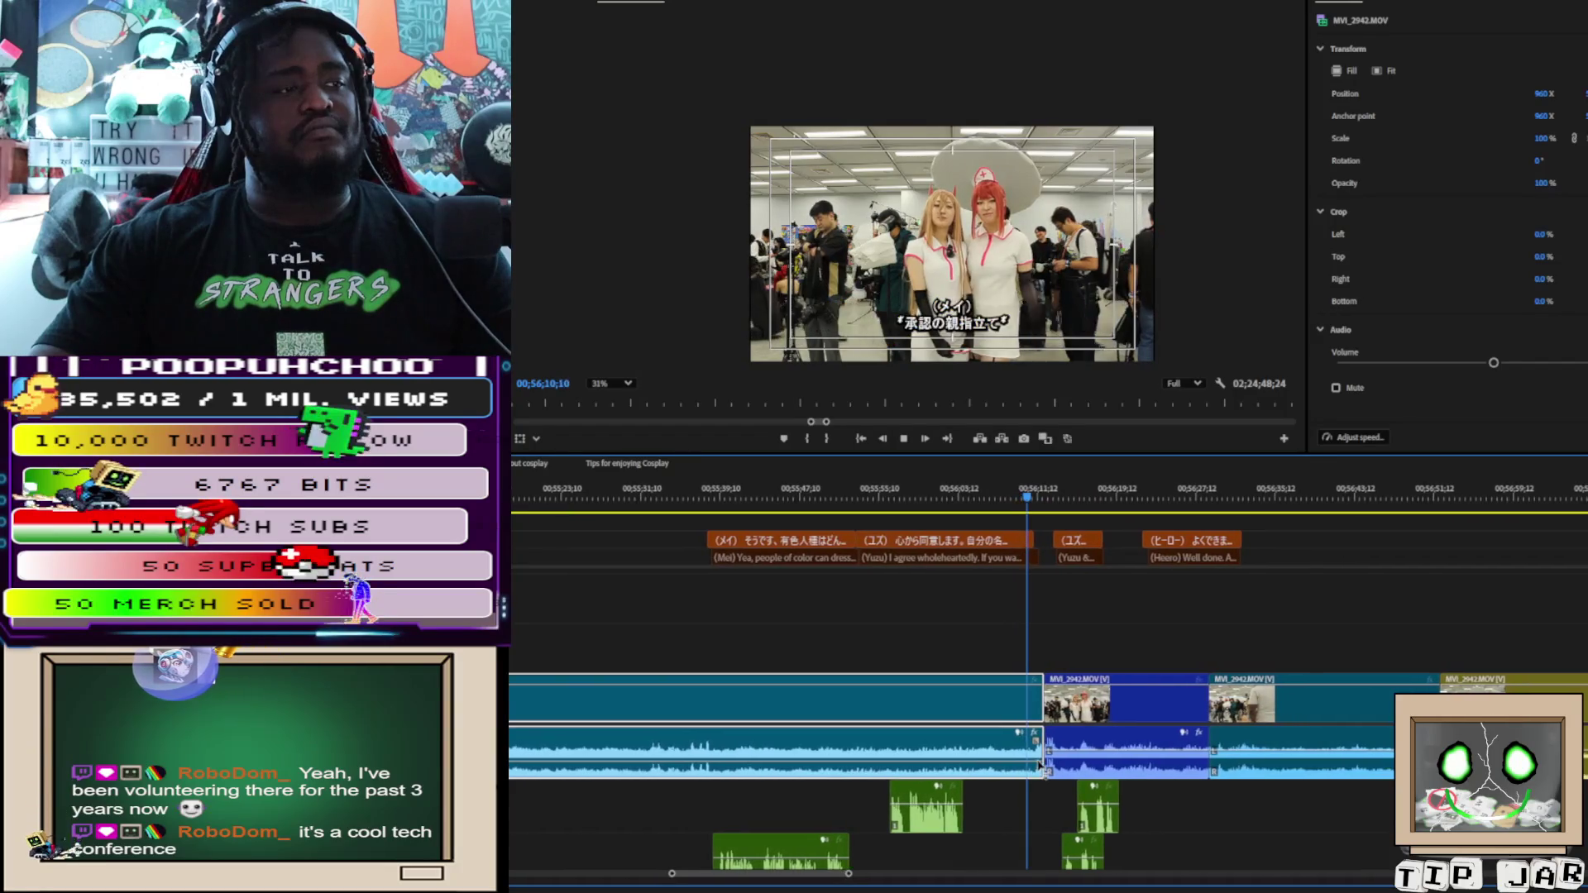
key(space)
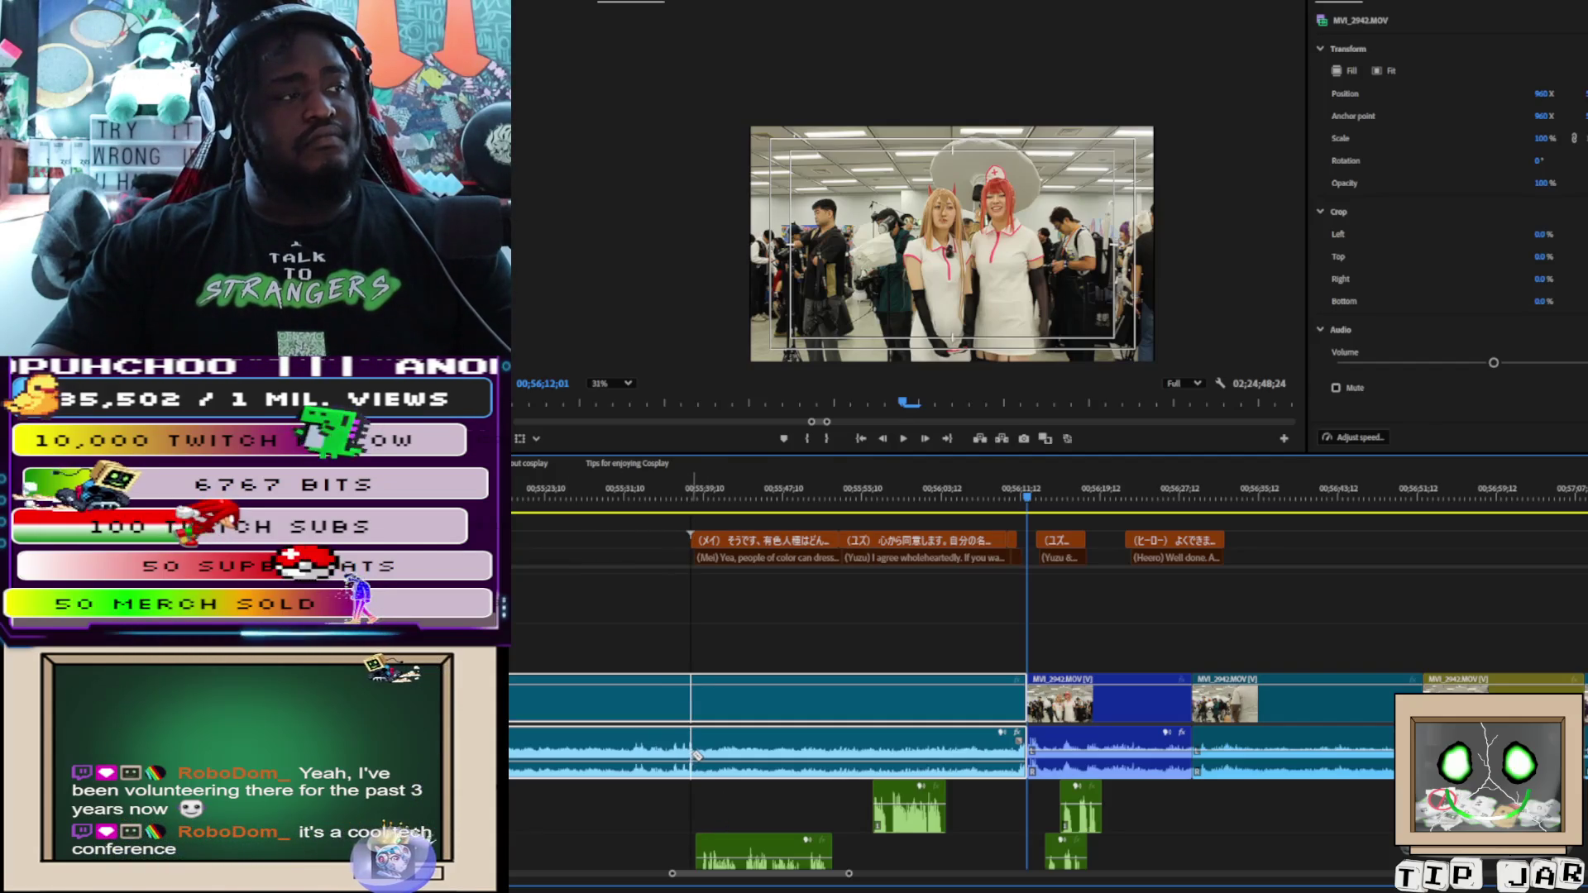
click(695, 755)
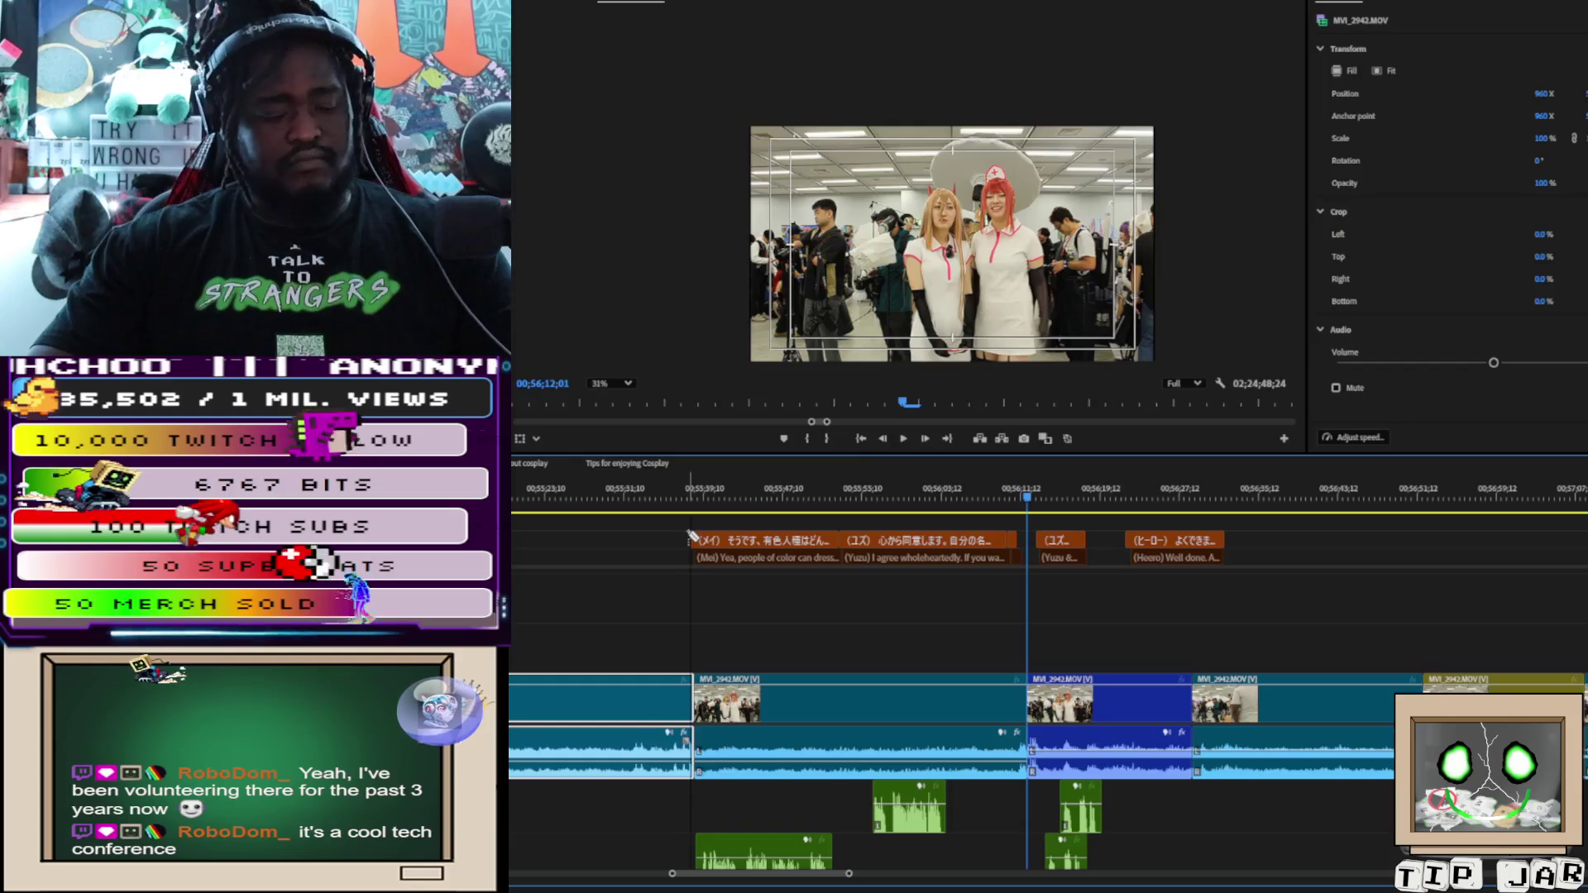
Trim the caption to the new cut, then delete that section's captions, video and audio
mouse_move(687, 539)
mouse_down()
mouse_move(761, 811)
mouse_move(1028, 728)
mouse_move(1044, 777)
mouse_move(1016, 769)
mouse_up()
click(1017, 769)
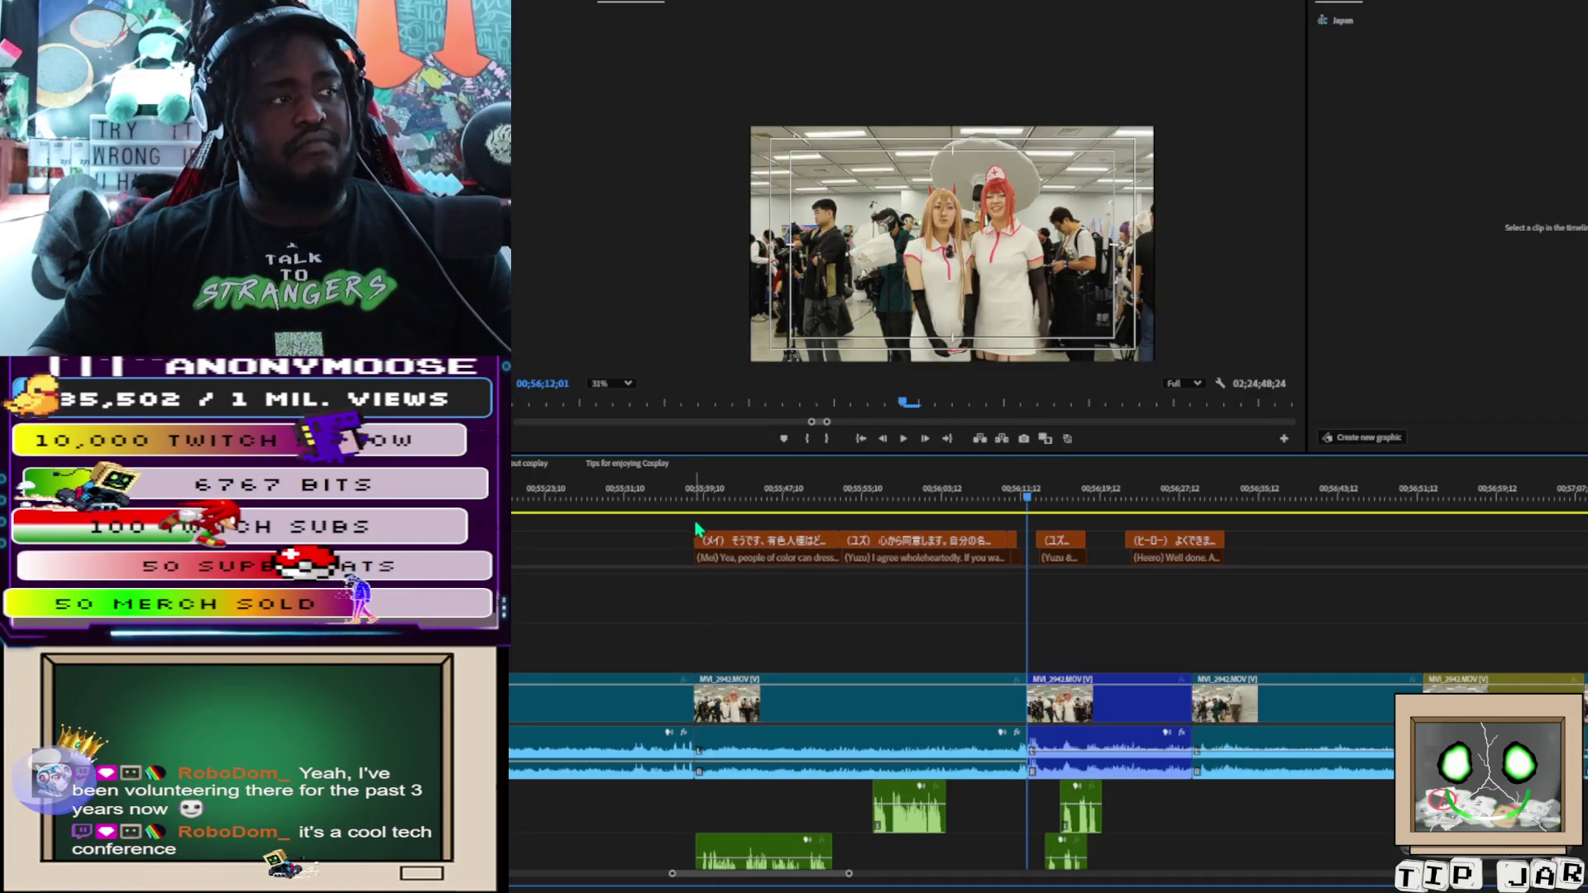
mouse_move(699, 523)
mouse_down()
mouse_move(744, 629)
mouse_move(769, 883)
mouse_move(1009, 720)
mouse_move(997, 827)
mouse_move(1016, 857)
mouse_up()
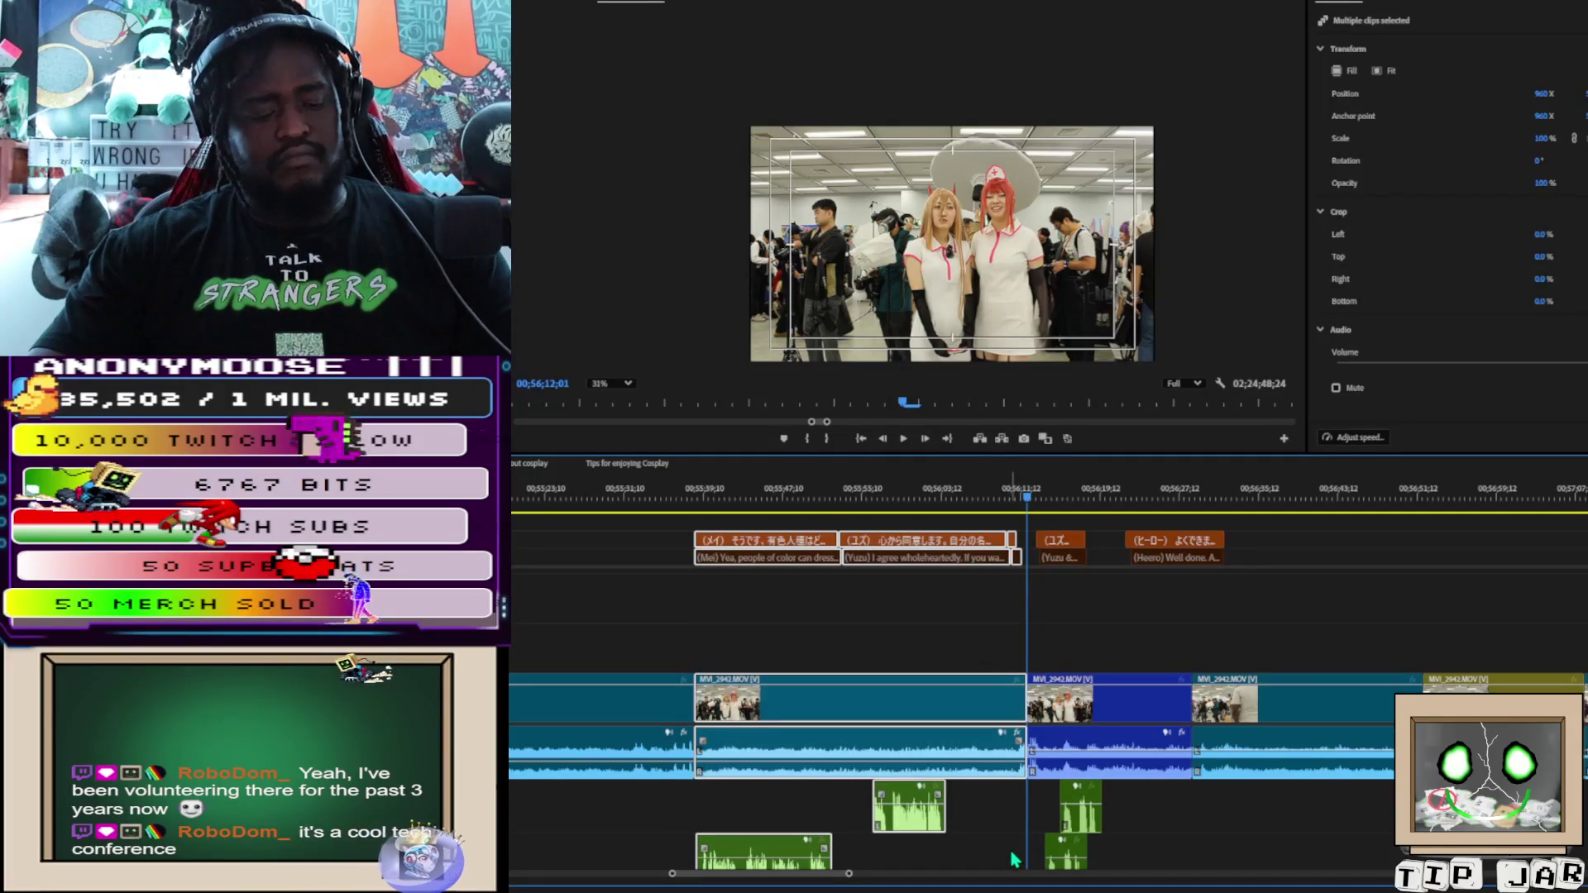
key(Delete)
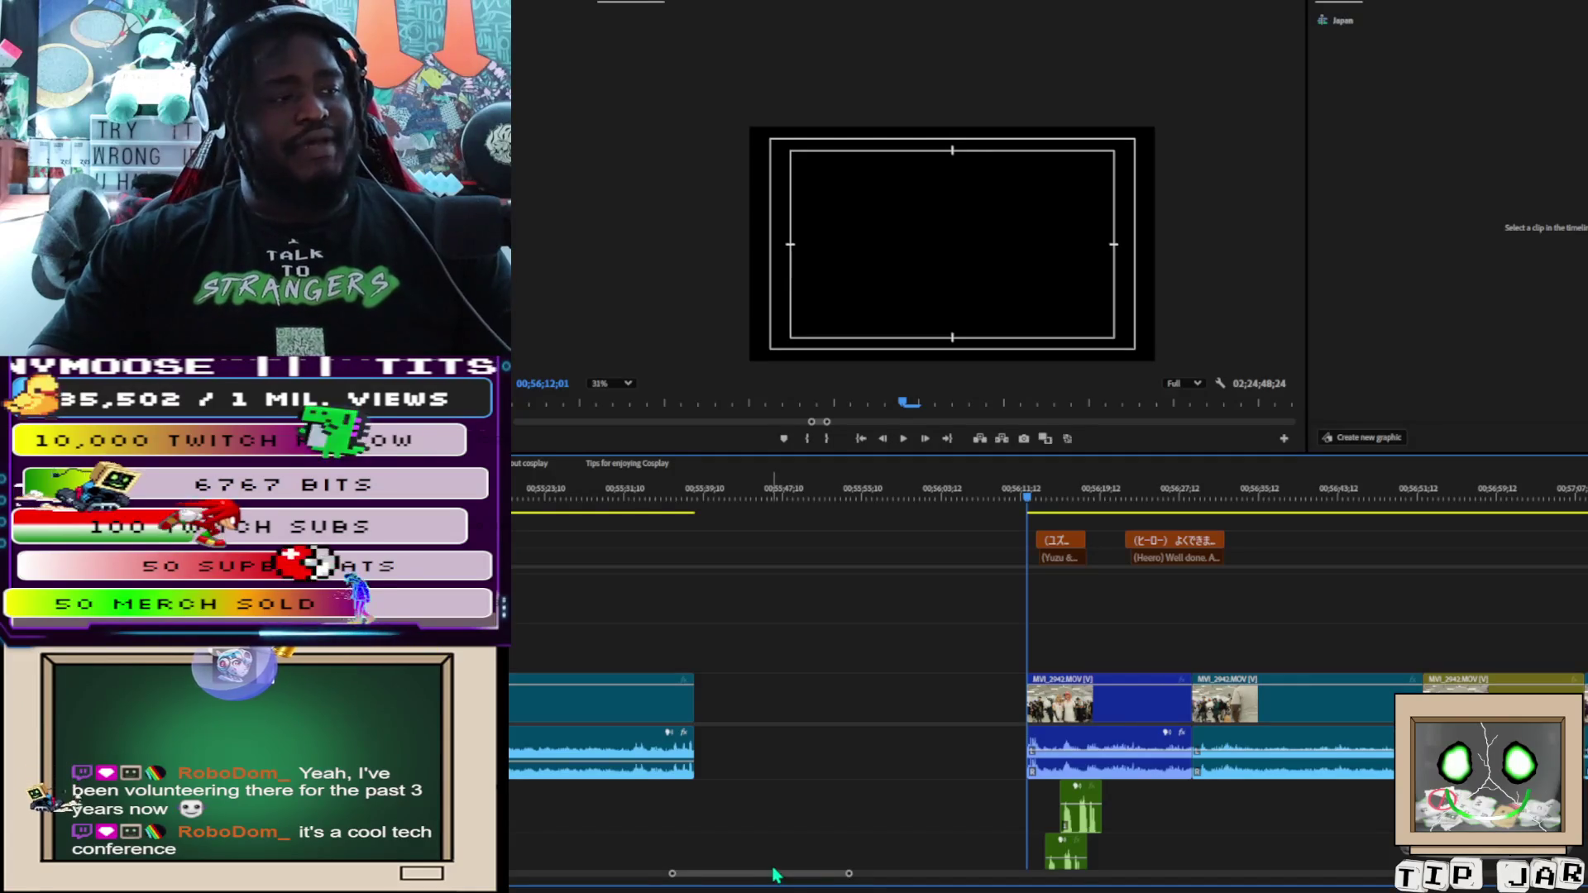
mouse_move(777, 882)
mouse_down()
mouse_move(512, 869)
mouse_move(614, 883)
mouse_move(1321, 872)
mouse_up()
click(595, 503)
click(607, 496)
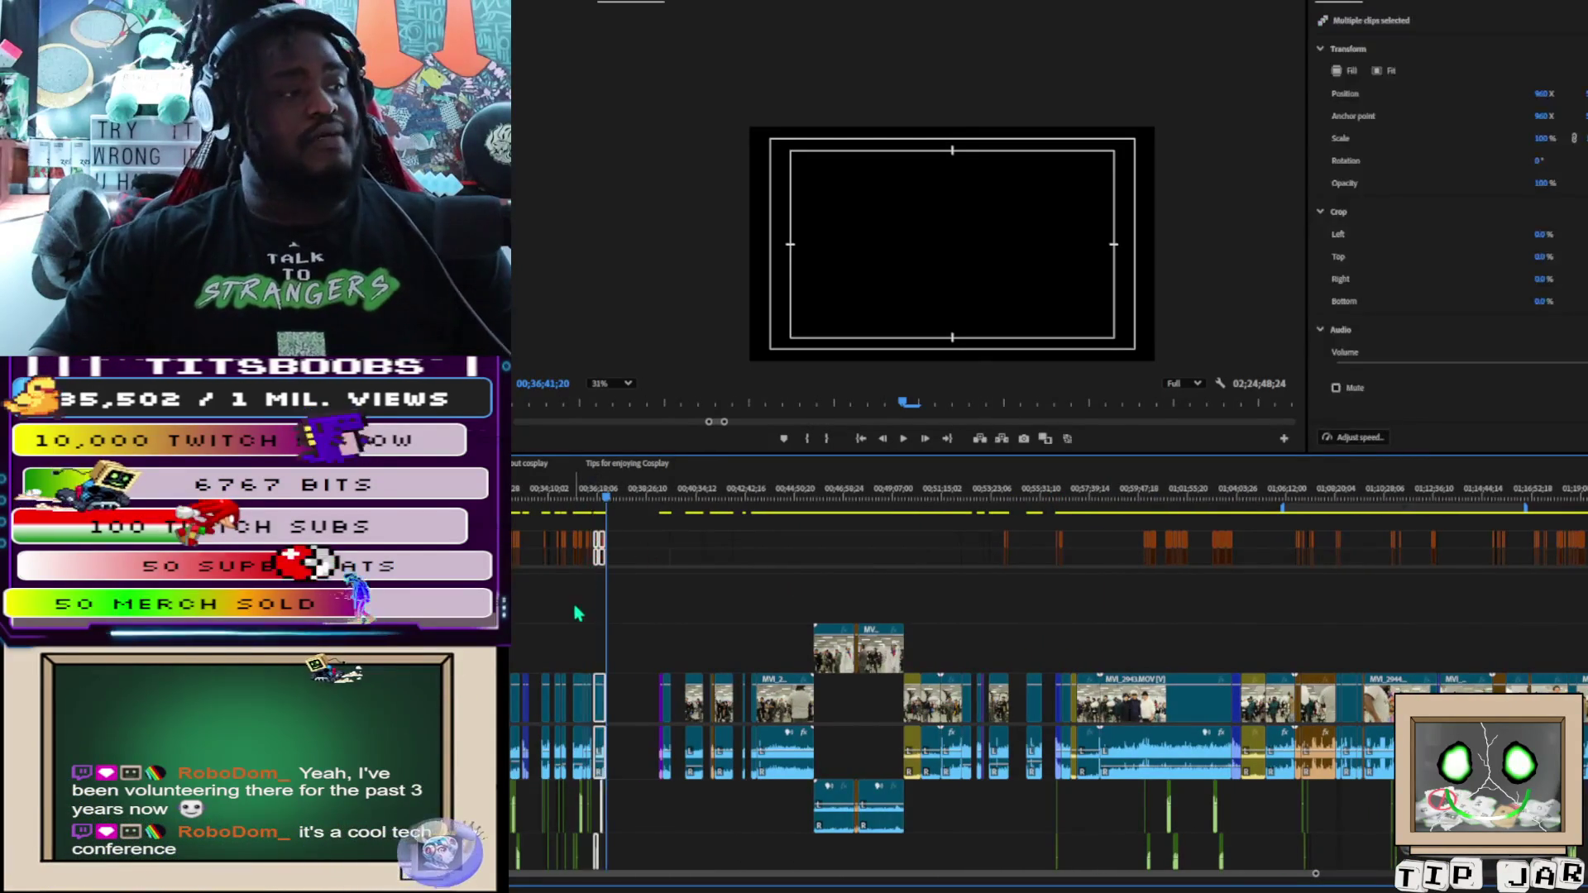
mouse_move(512, 531)
mouse_down()
mouse_move(650, 608)
mouse_move(638, 857)
mouse_up()
click(647, 867)
scroll(667, 875, down, 10)
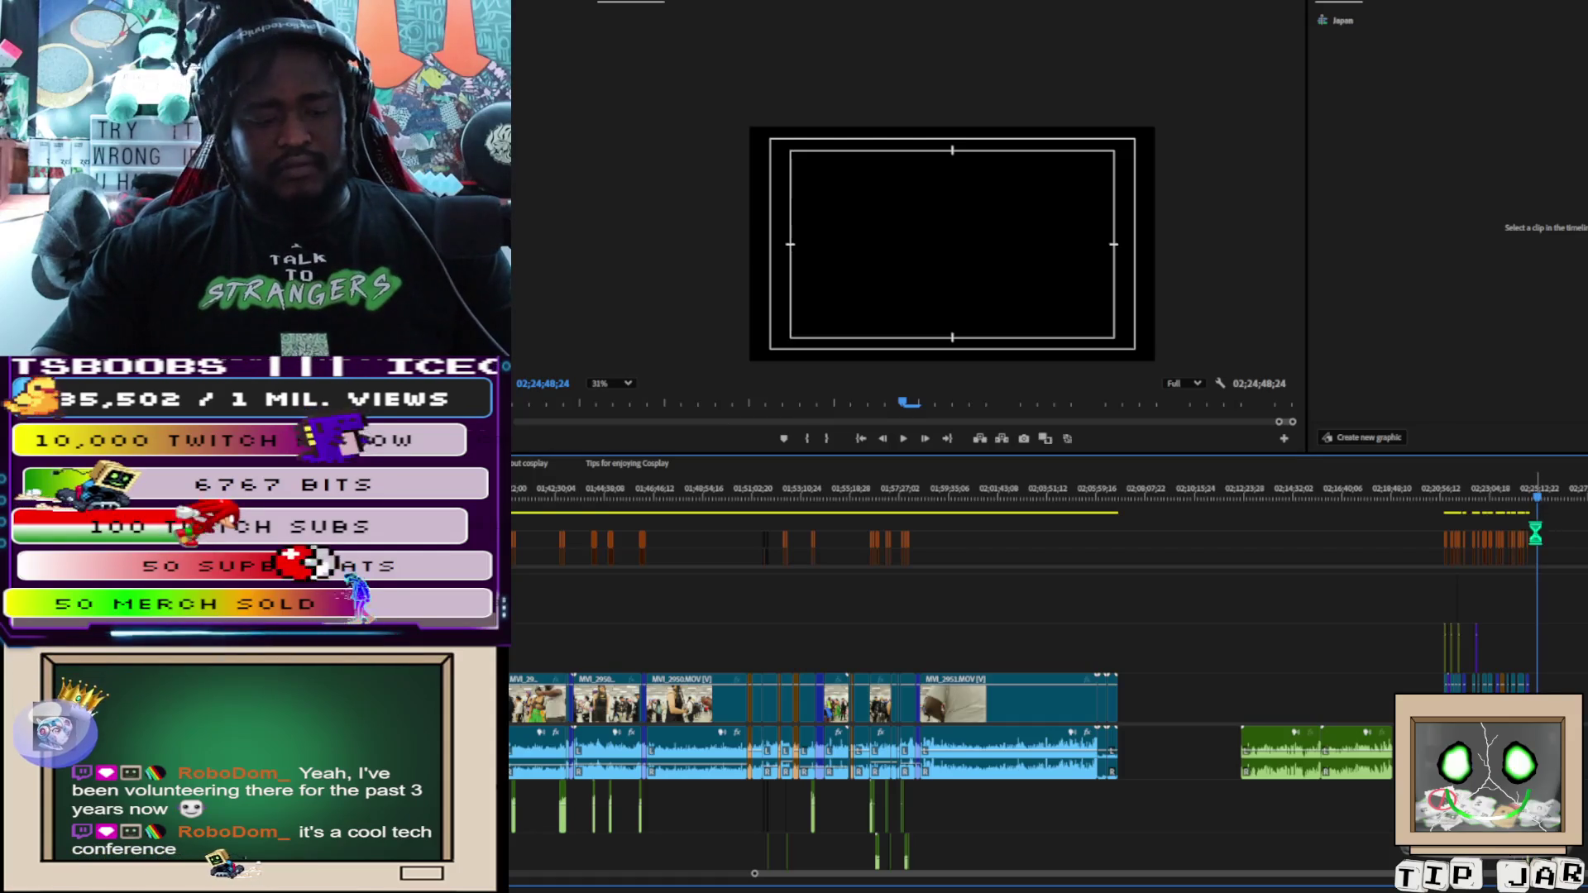
drag(1555, 628, 1439, 662)
scroll(1017, 601, up, 3)
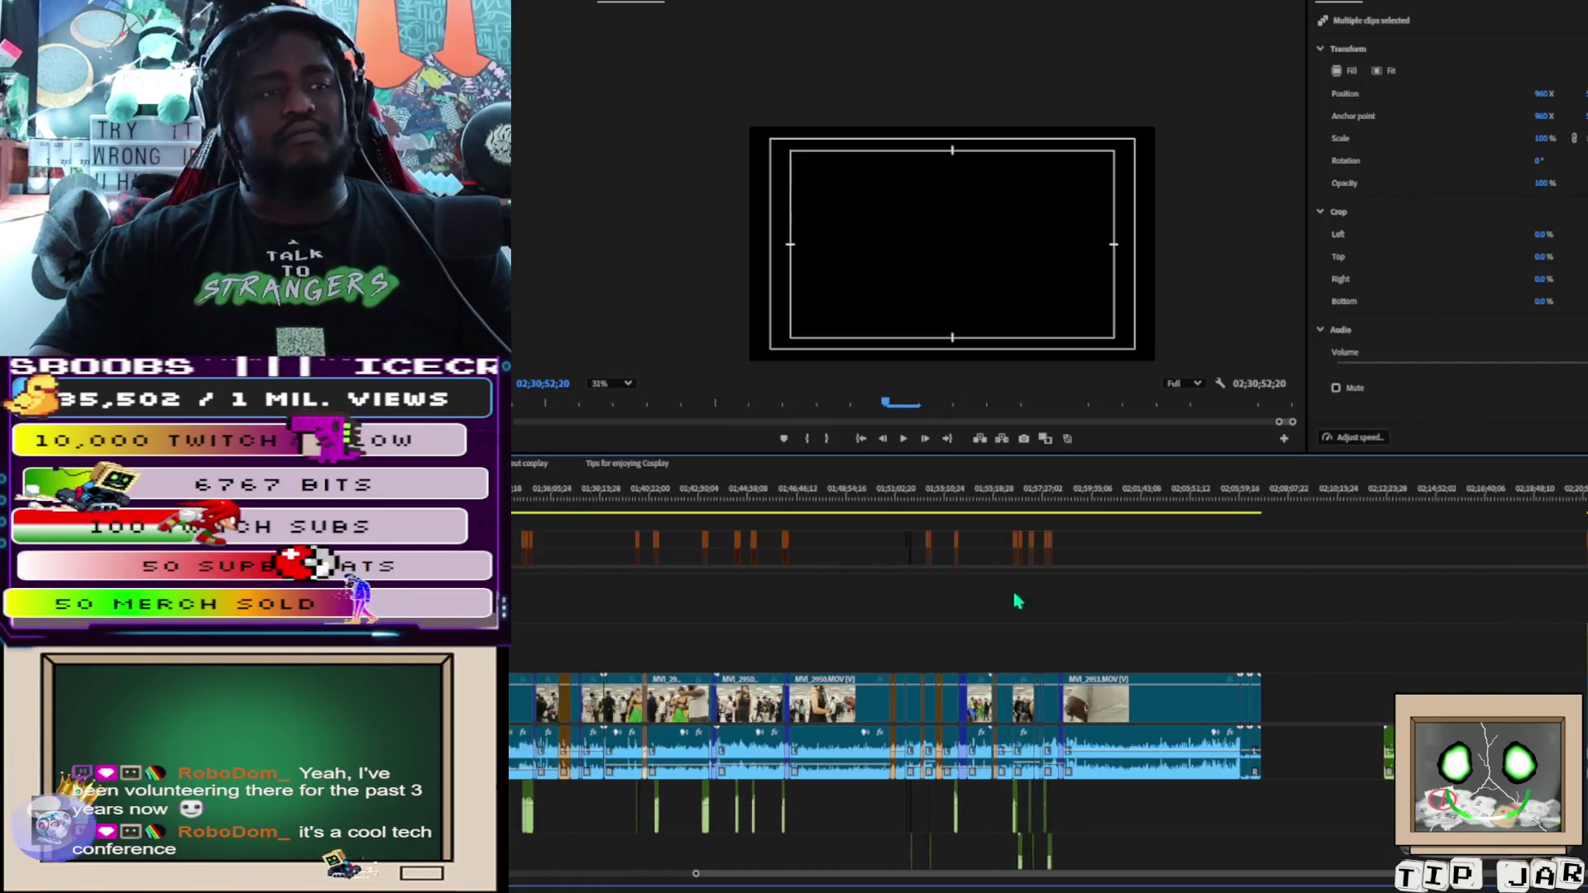
scroll(1018, 602, up, 5)
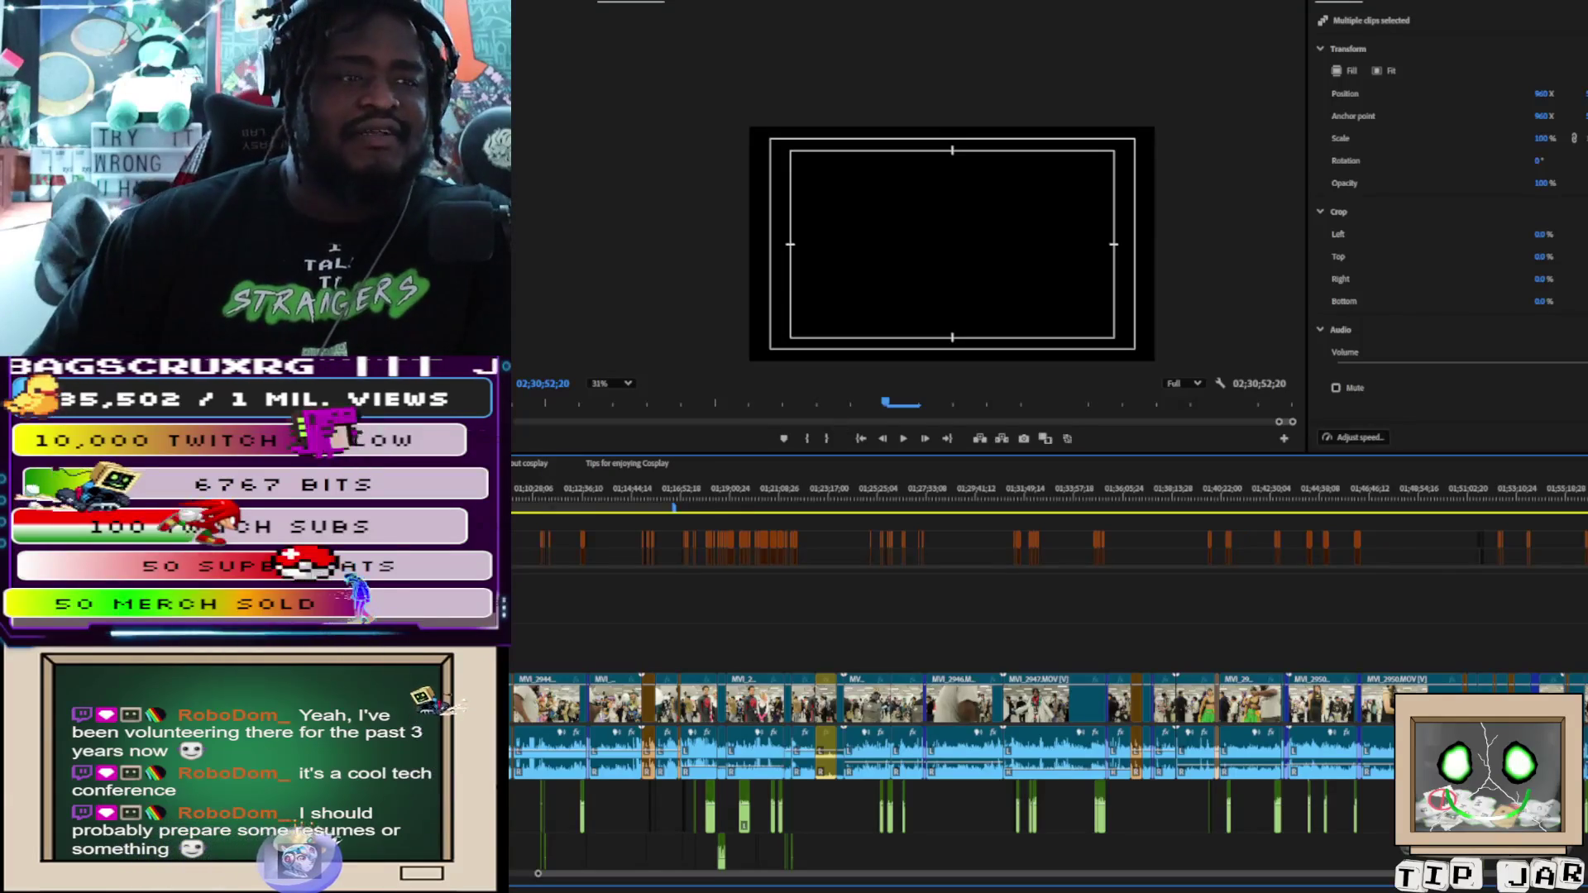
mouse_move(614, 675)
mouse_down()
mouse_move(546, 695)
mouse_move(537, 729)
mouse_move(662, 730)
mouse_up()
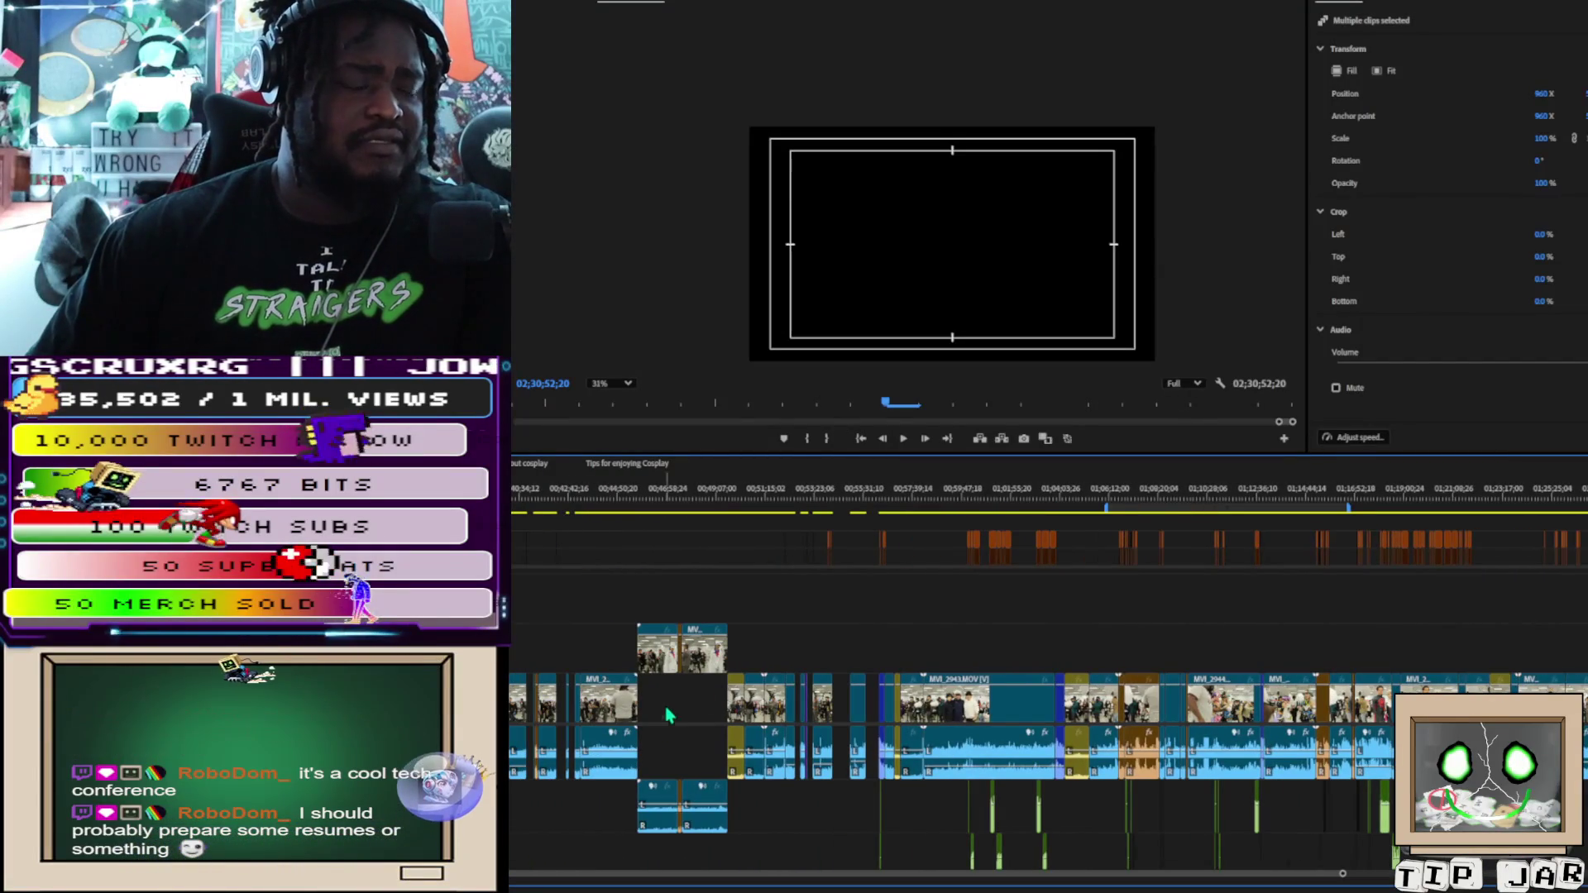
Delete the short subtitle and its video and audio clips at 00;56;17;29
click(881, 499)
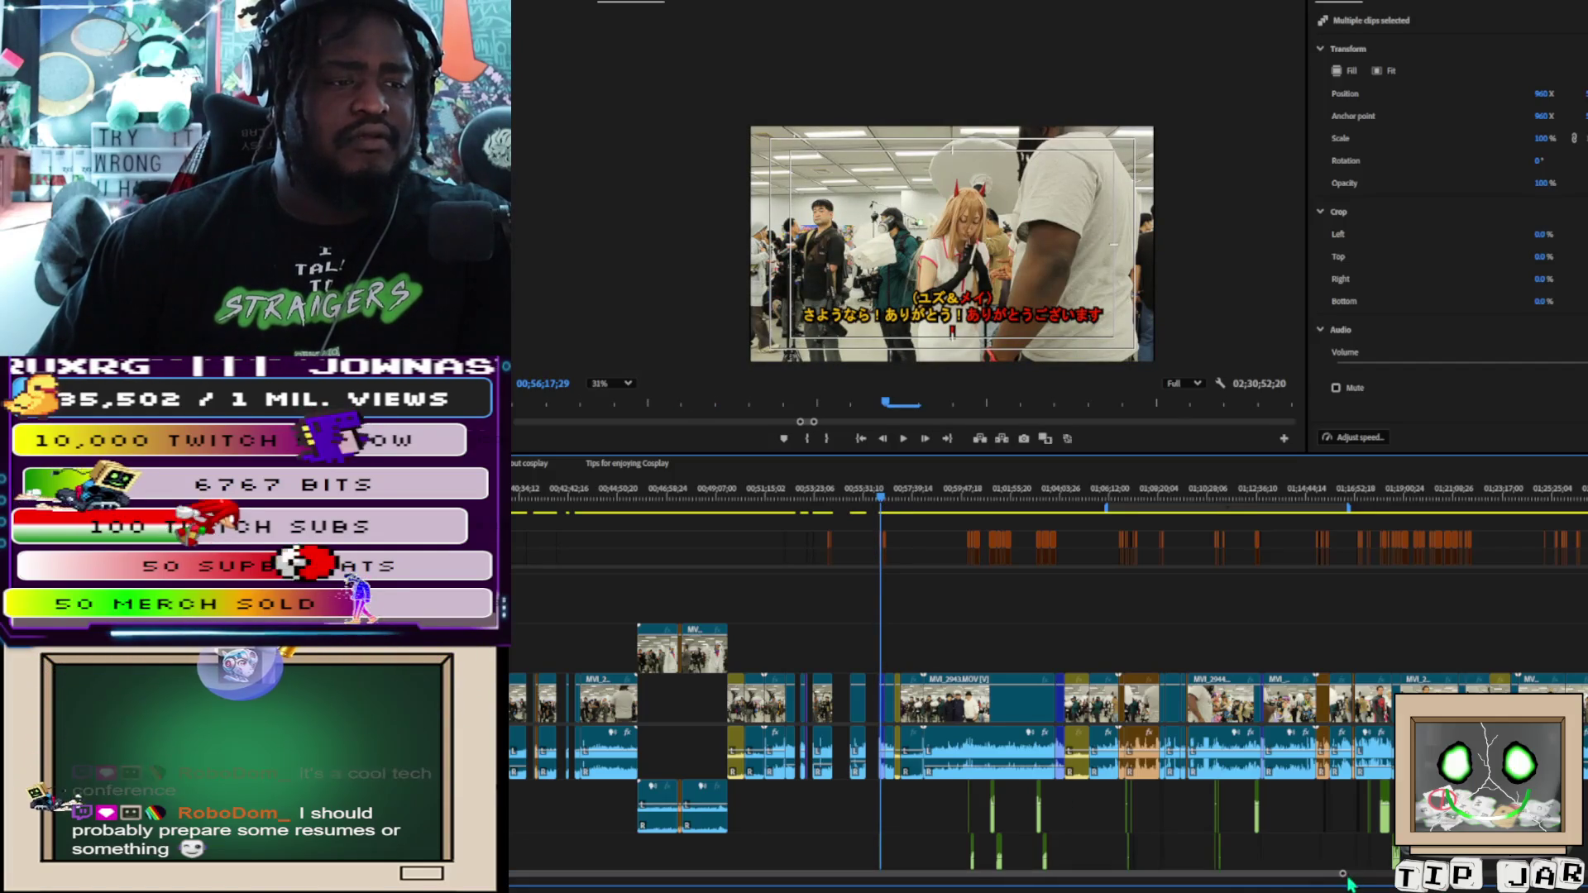
drag(1344, 877, 937, 827)
key(minus)
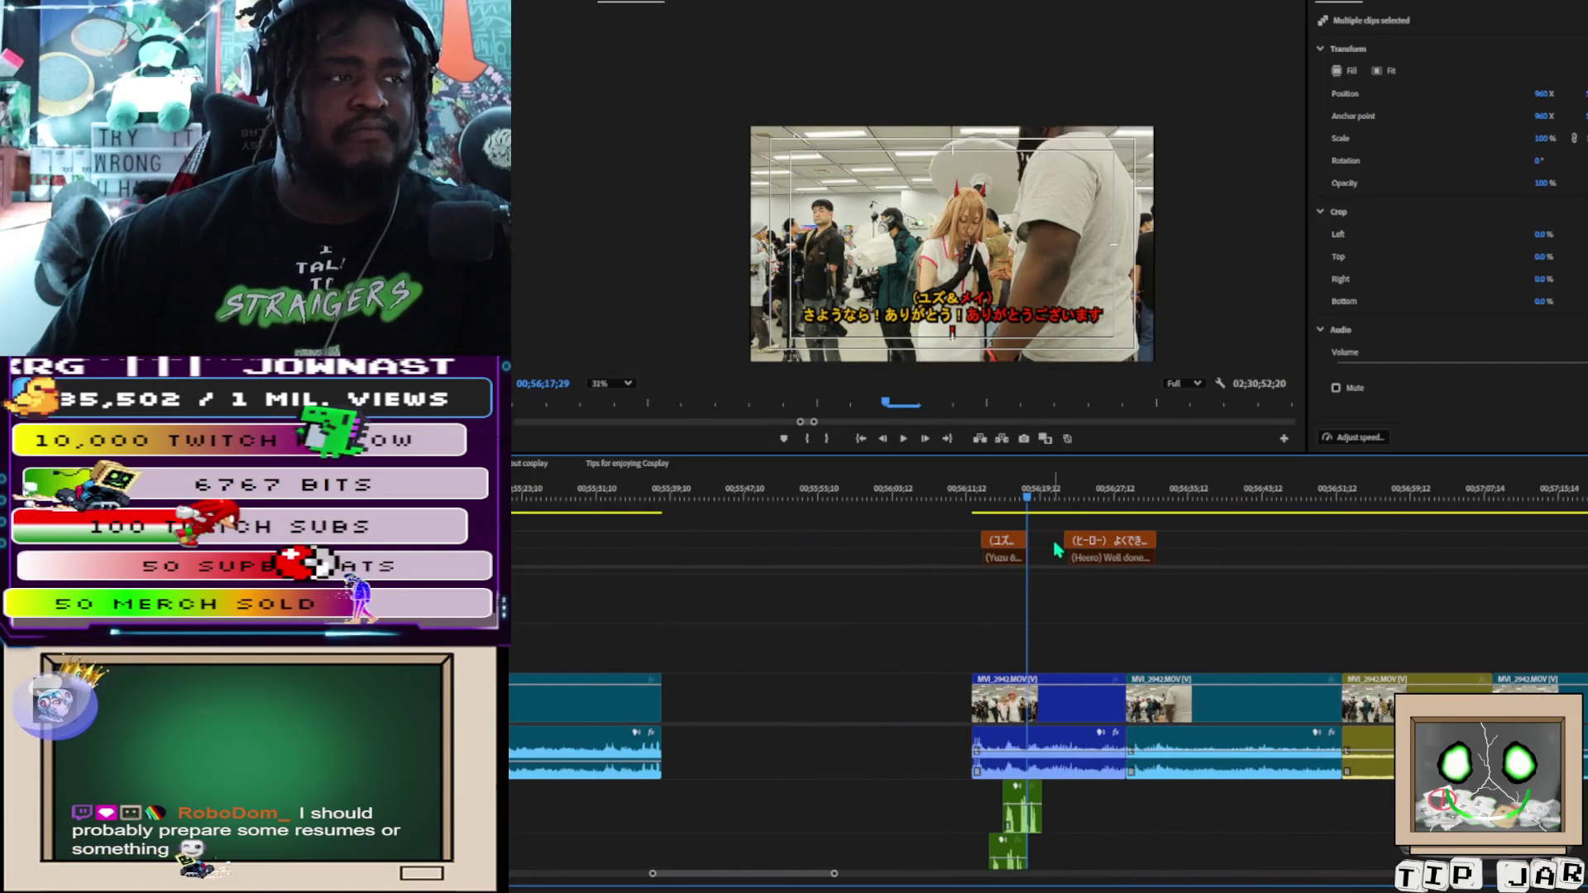
mouse_move(951, 529)
mouse_down()
mouse_move(1027, 593)
mouse_move(1046, 879)
mouse_move(1053, 858)
mouse_up()
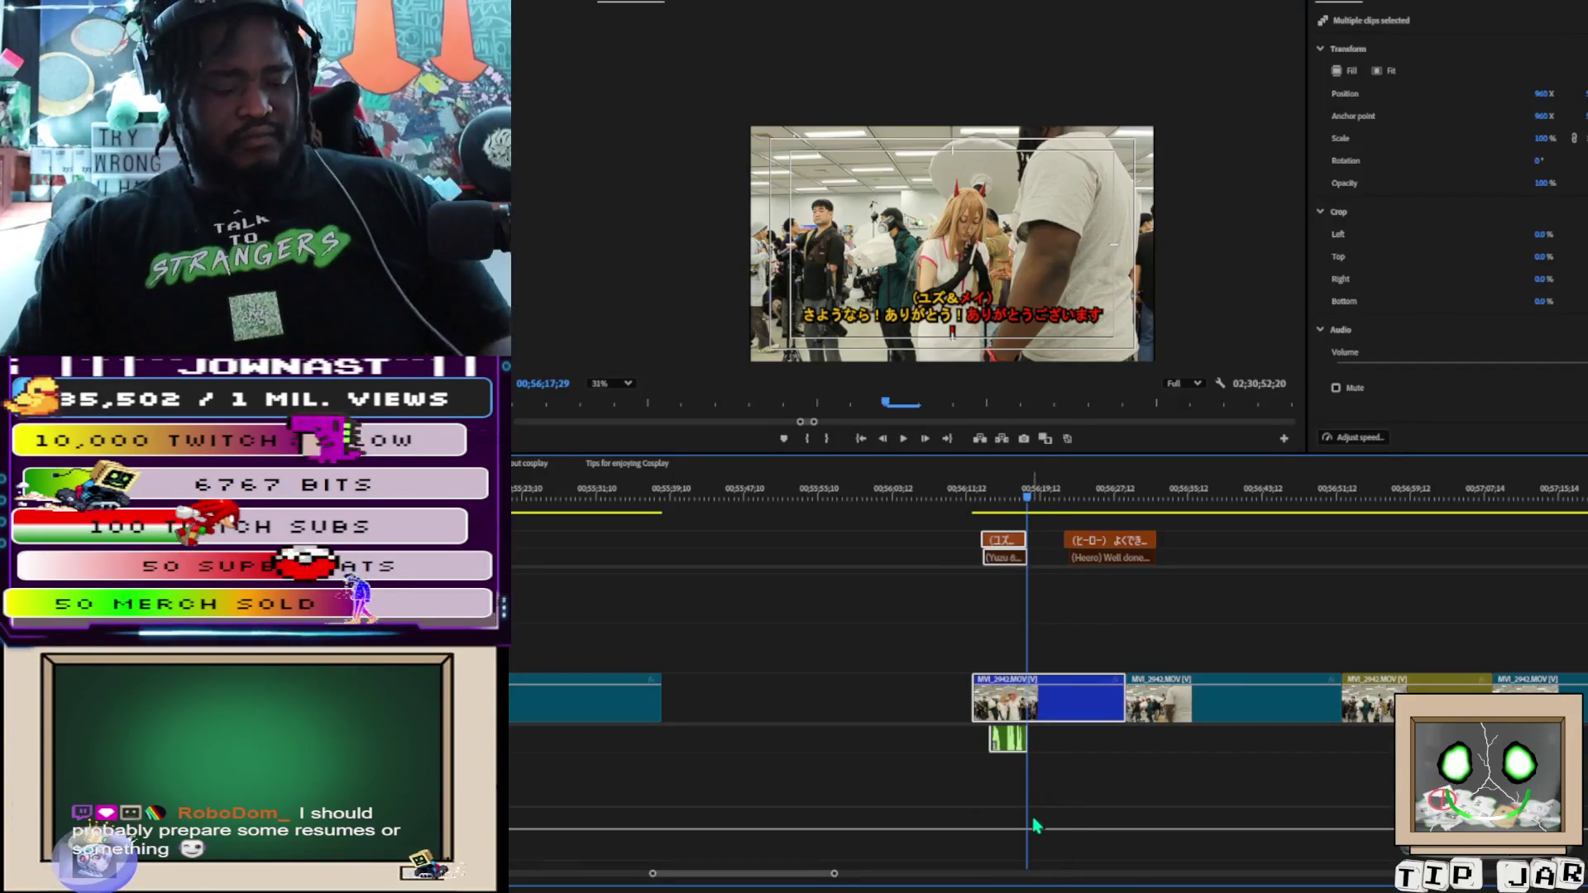
key(Delete)
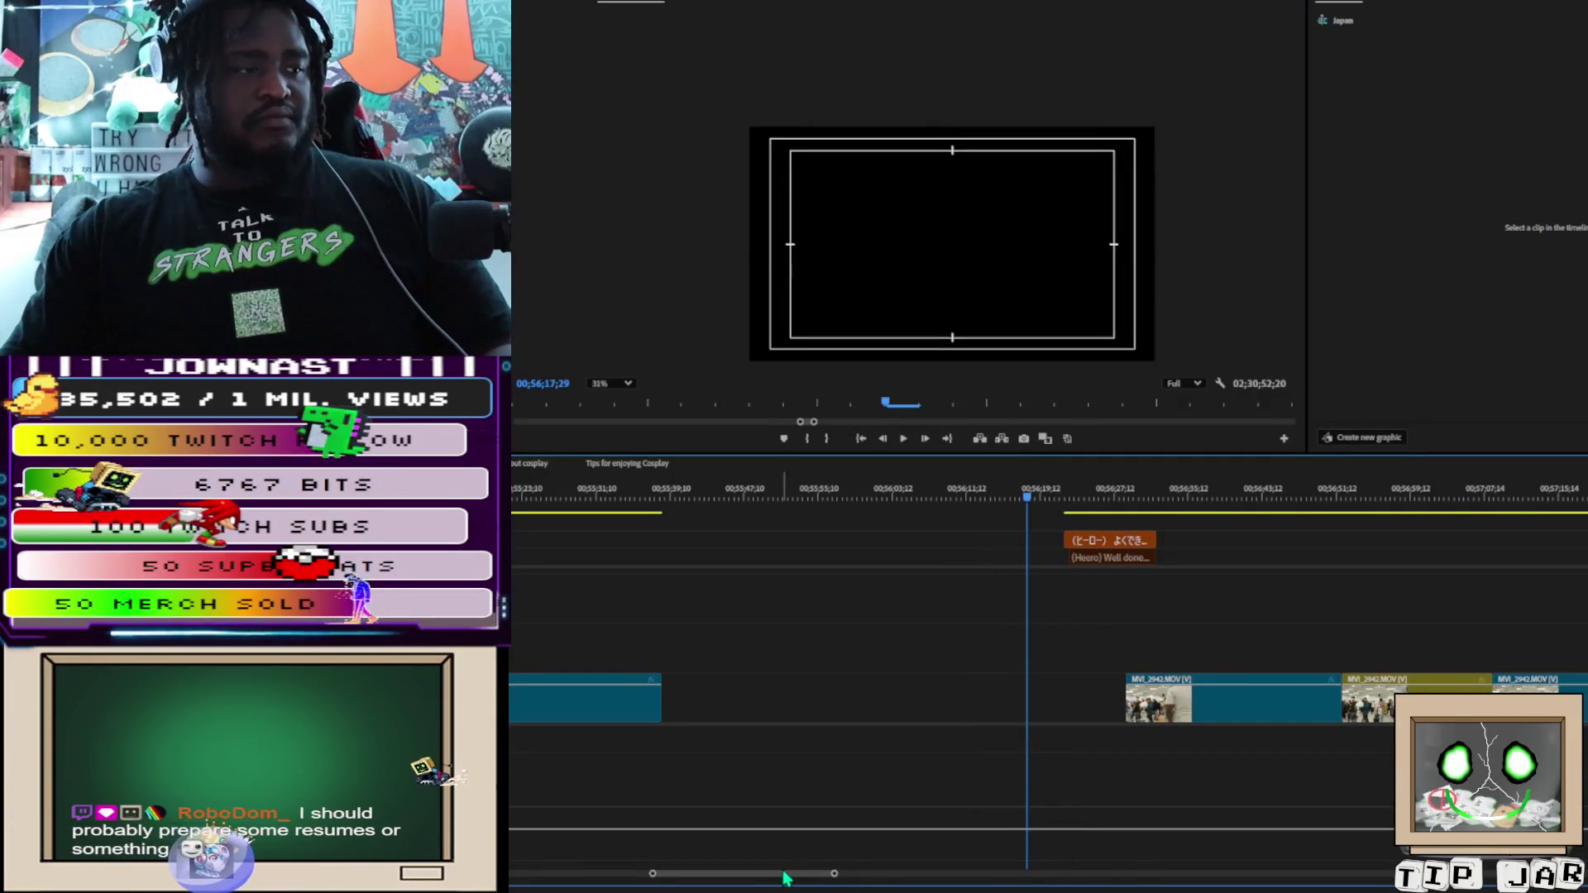
drag(786, 873, 1456, 873)
Paste the copied interview clips at the playhead
scroll(1301, 762, up, 5)
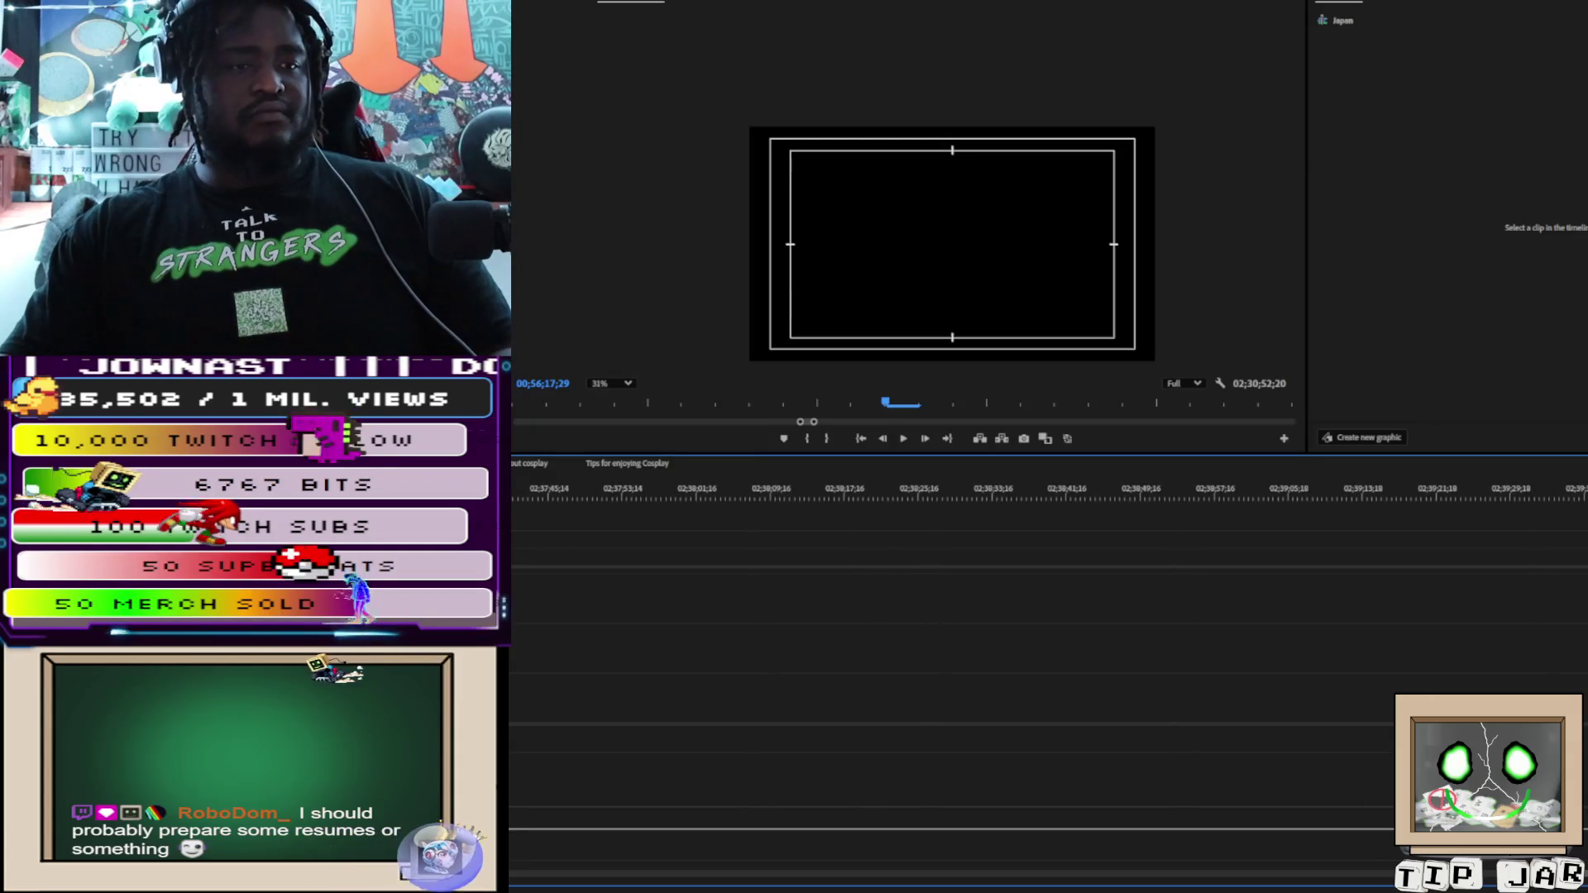
scroll(1048, 620, up, 20)
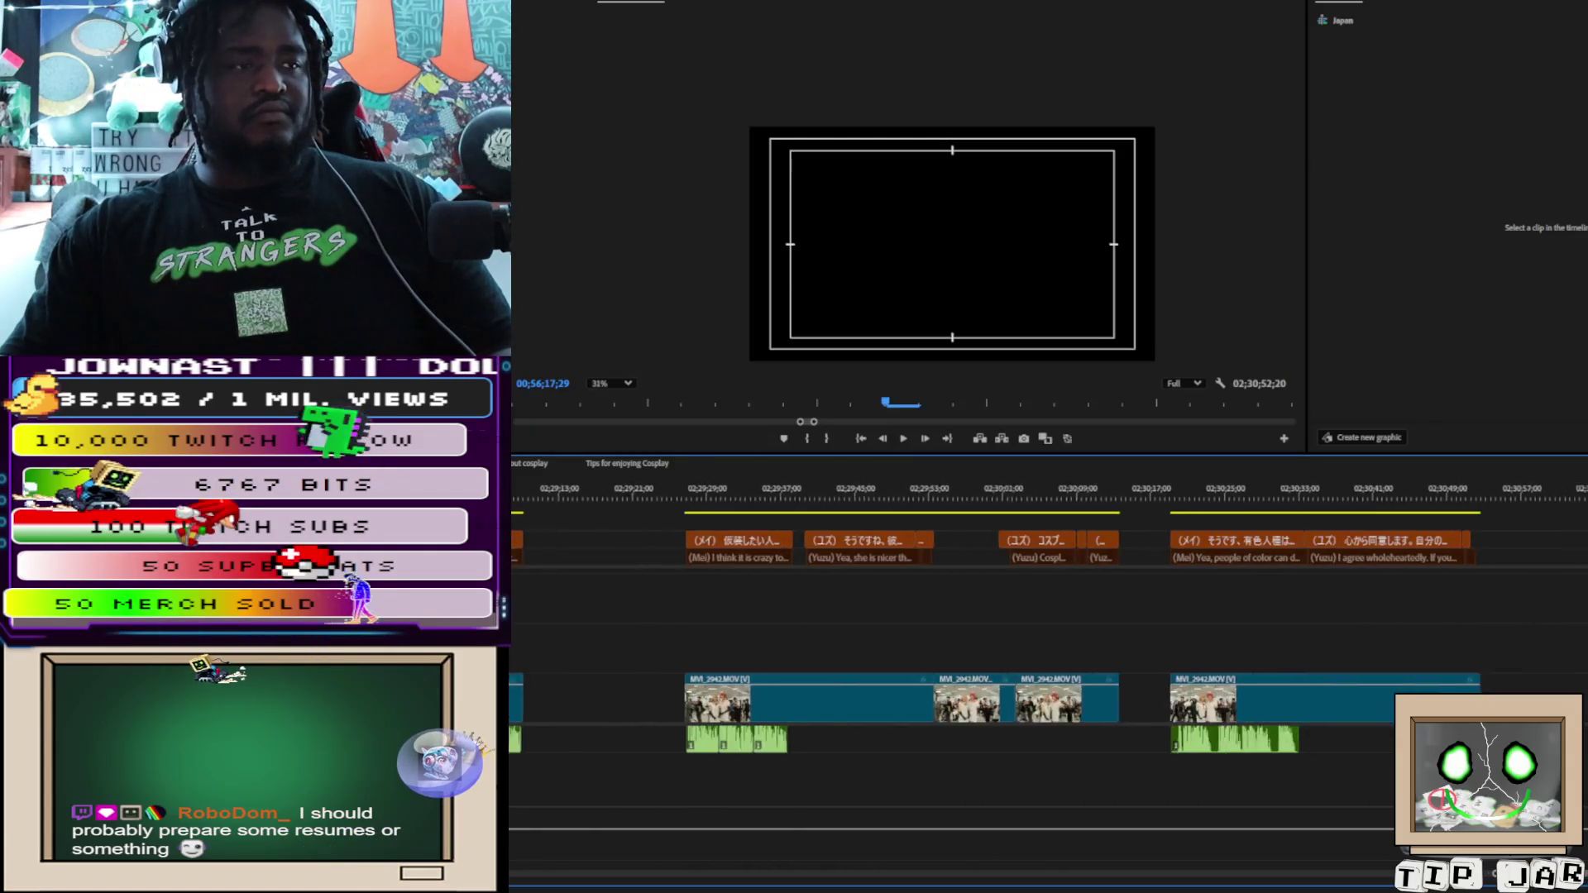
scroll(1048, 620, down, 5)
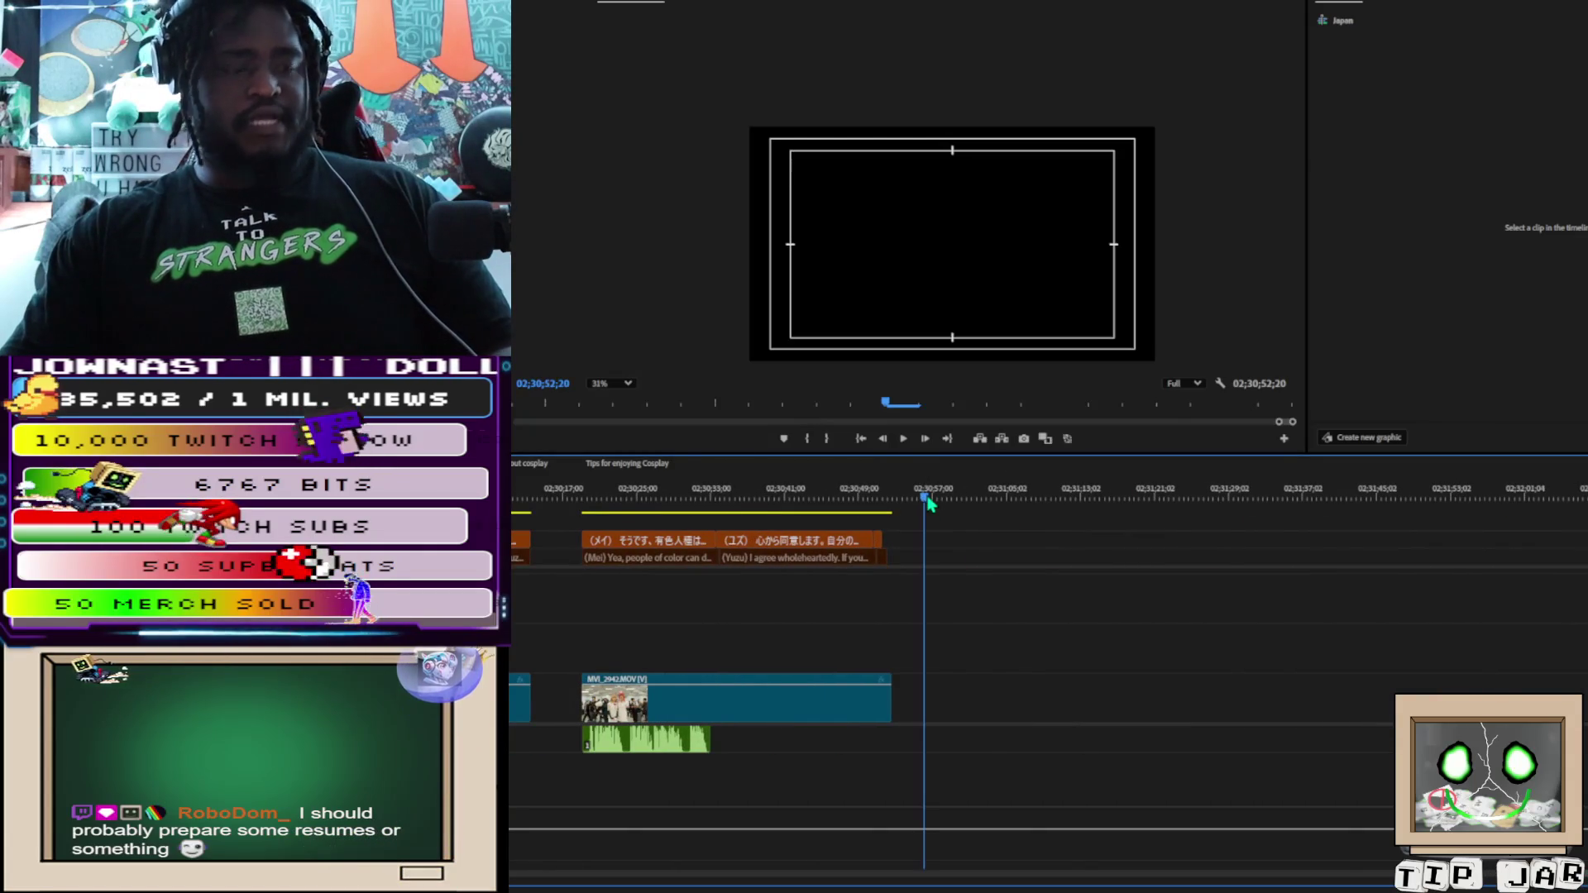
key(ctrl+v)
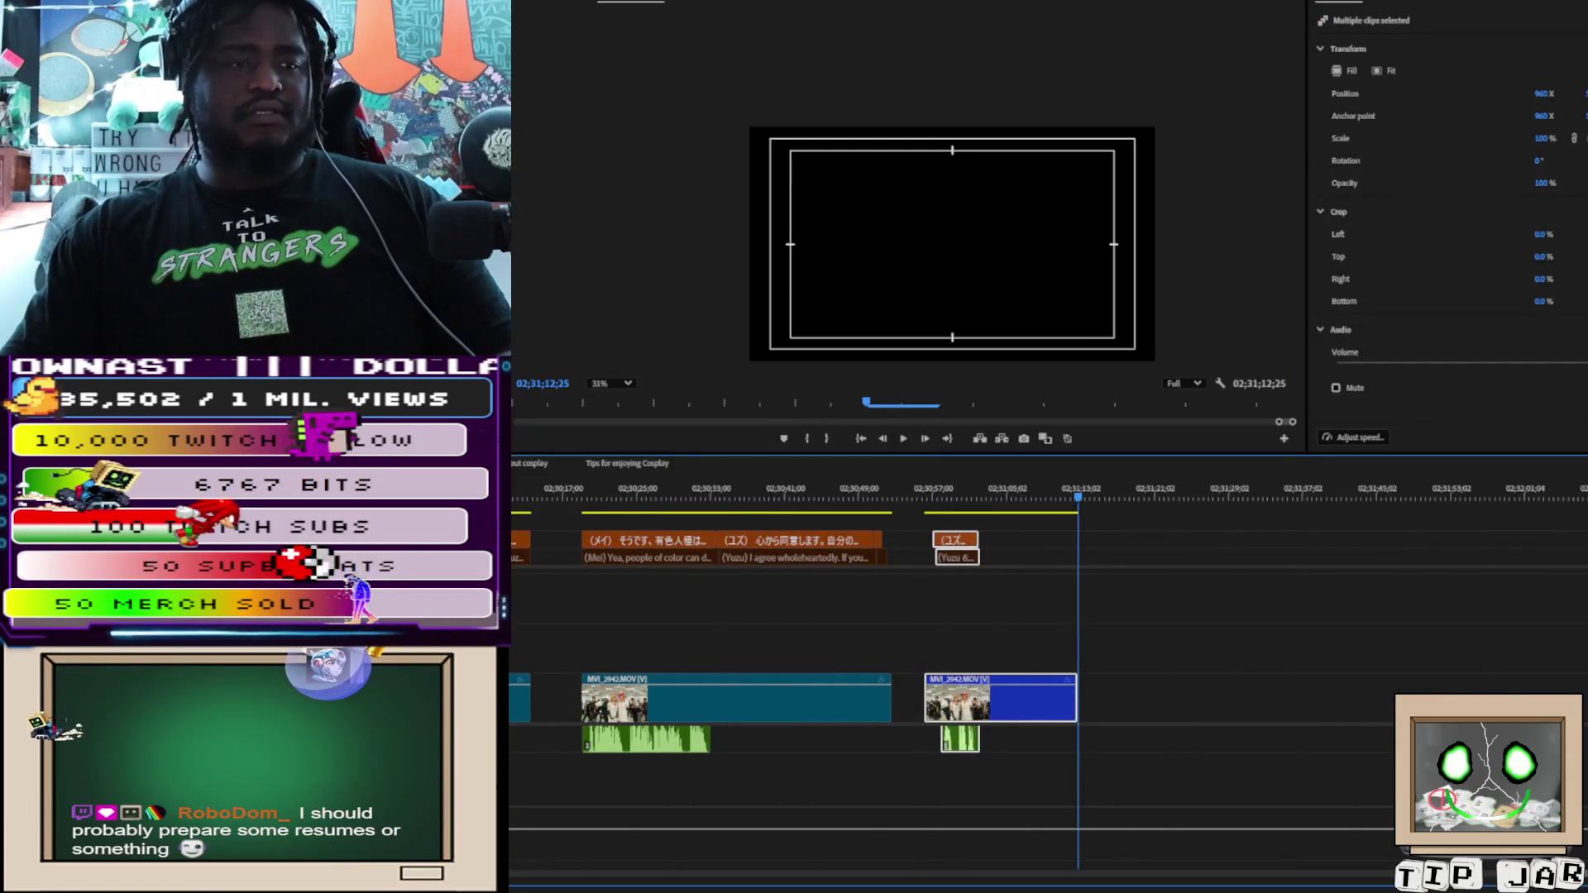
Scrub the playhead from about 00;56;31 to 00;56;47 to preview the convention footage
scroll(1048, 620, up, 18)
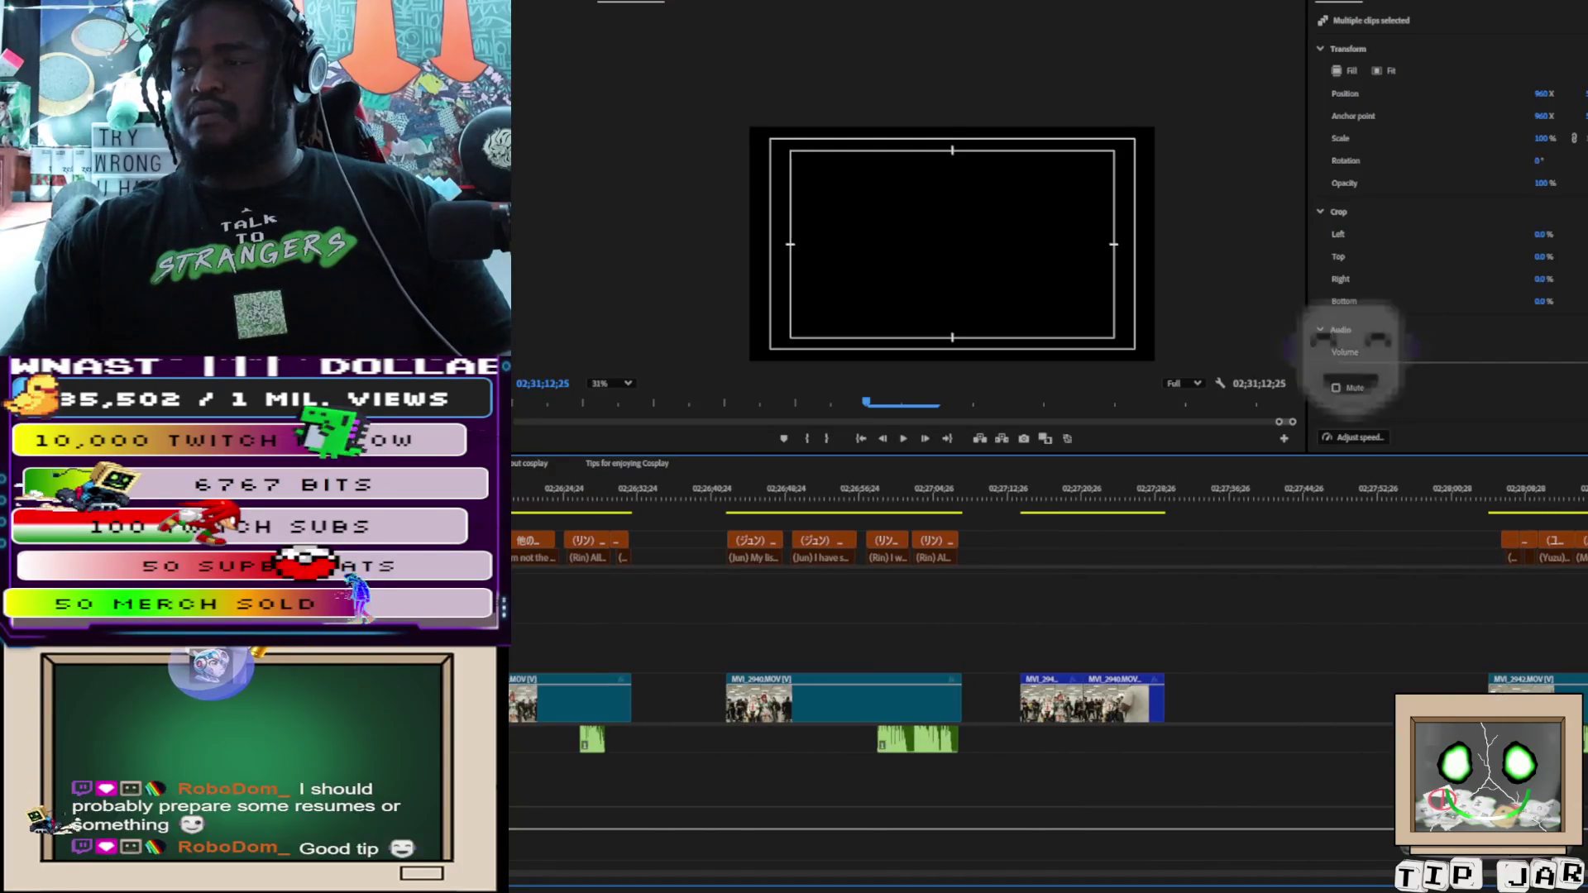
scroll(1135, 835, up, 20)
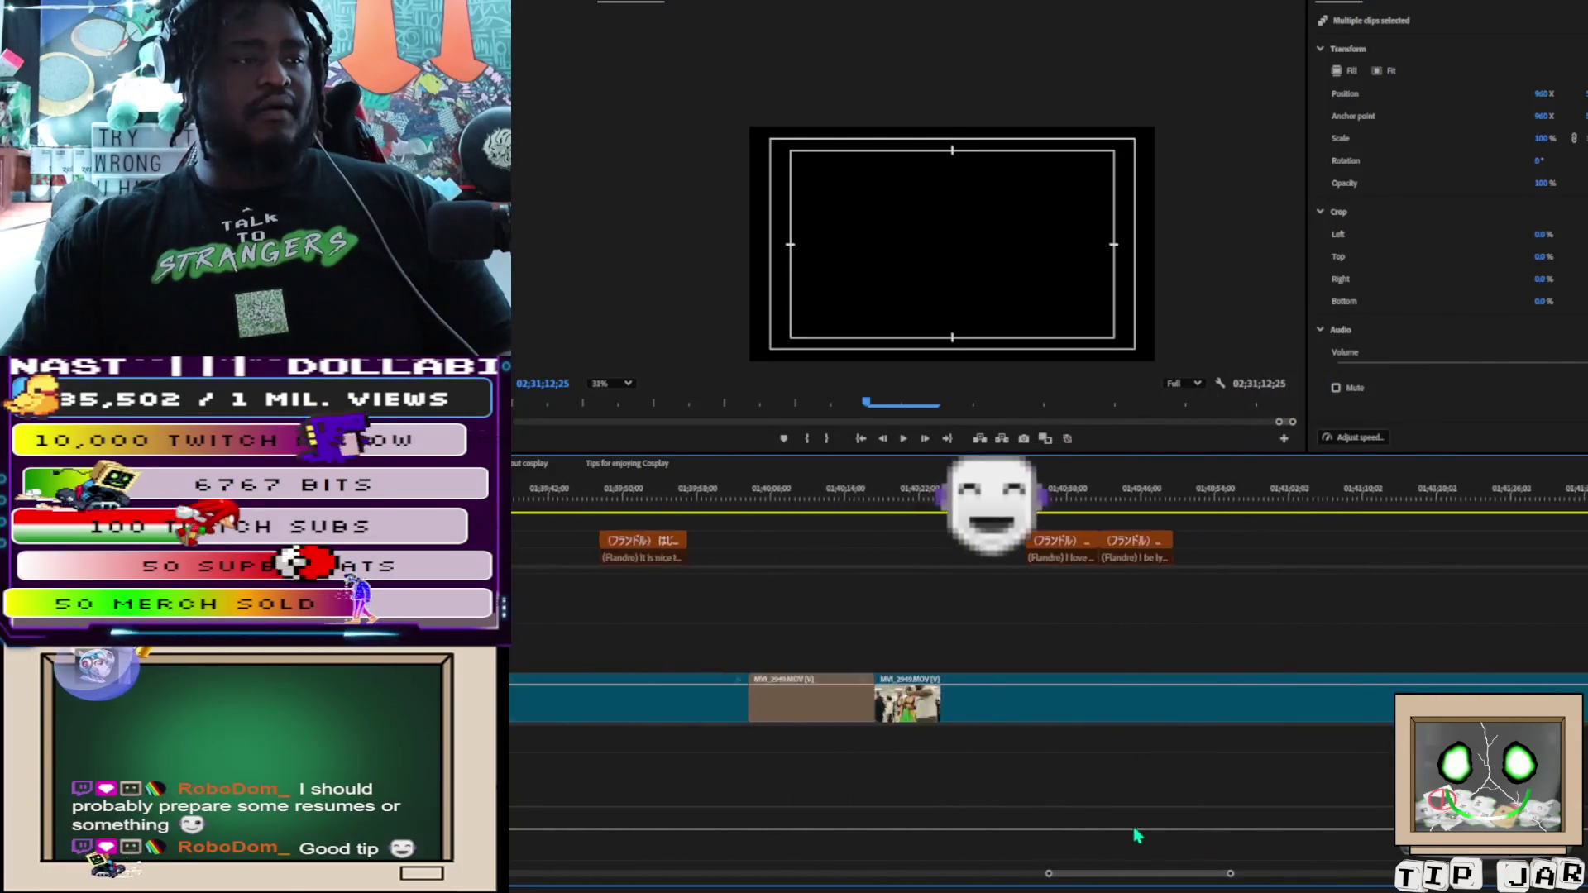
scroll(1135, 835, up, 12)
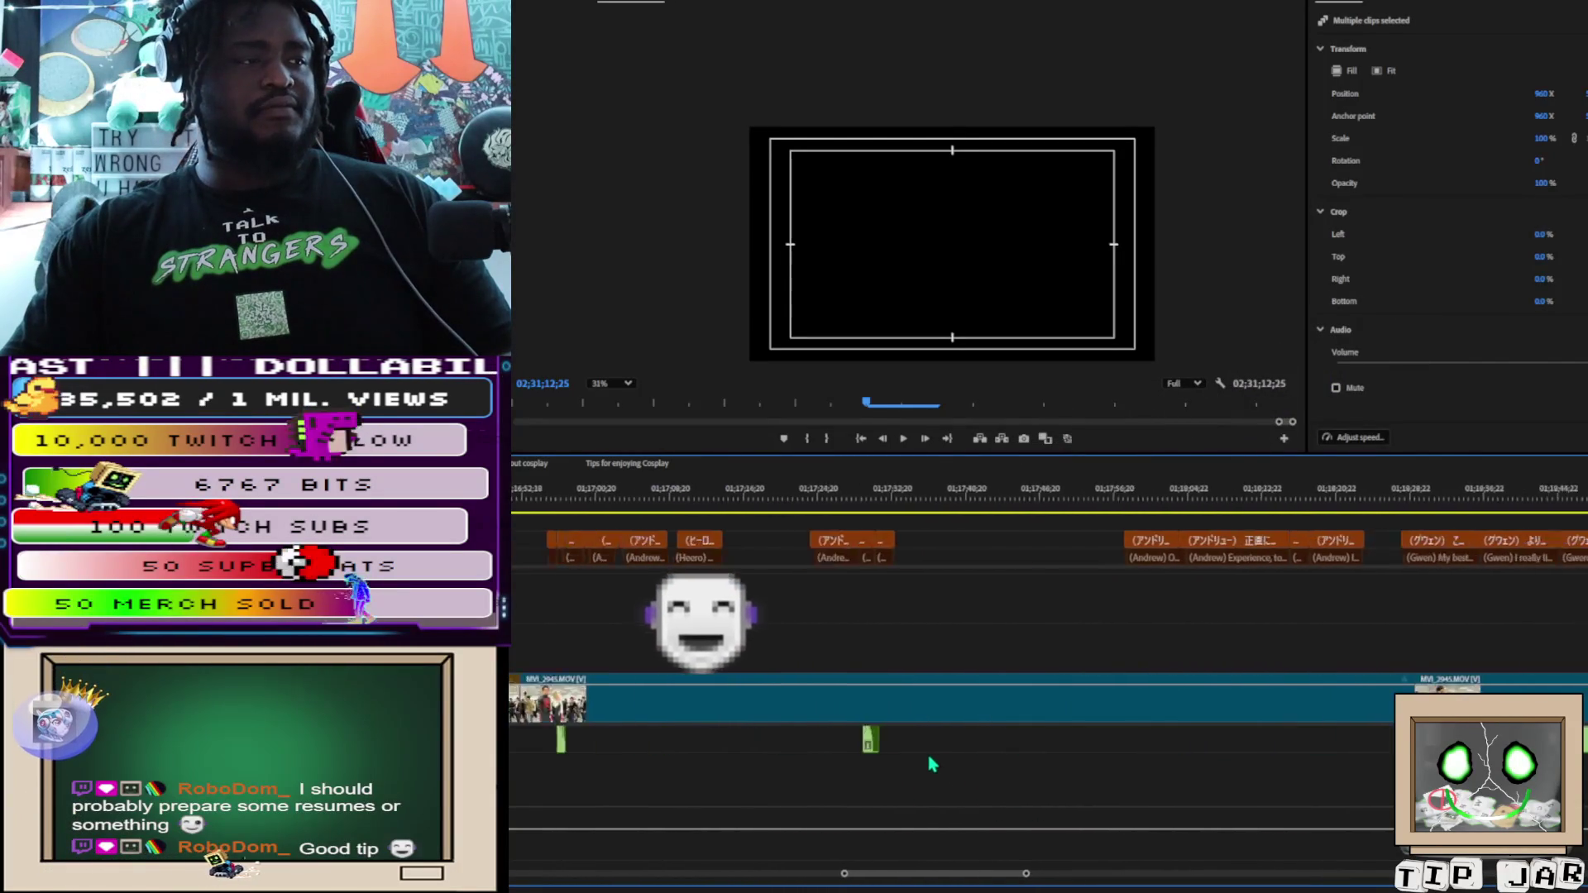
scroll(900, 733, up, 7)
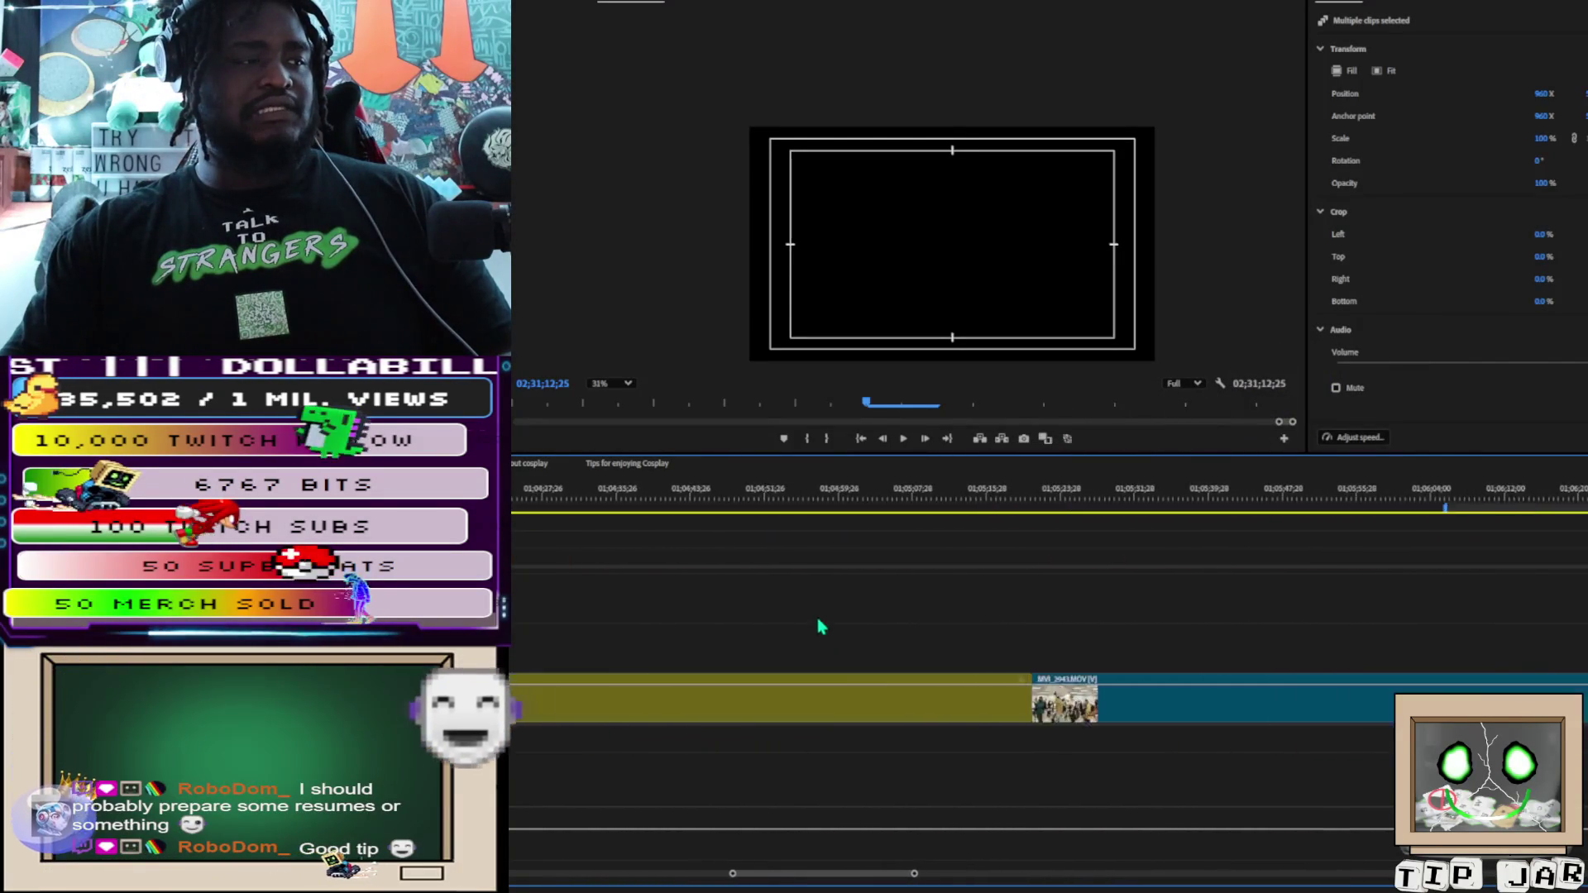
scroll(821, 627, up, 3)
scroll(740, 498, left, 3)
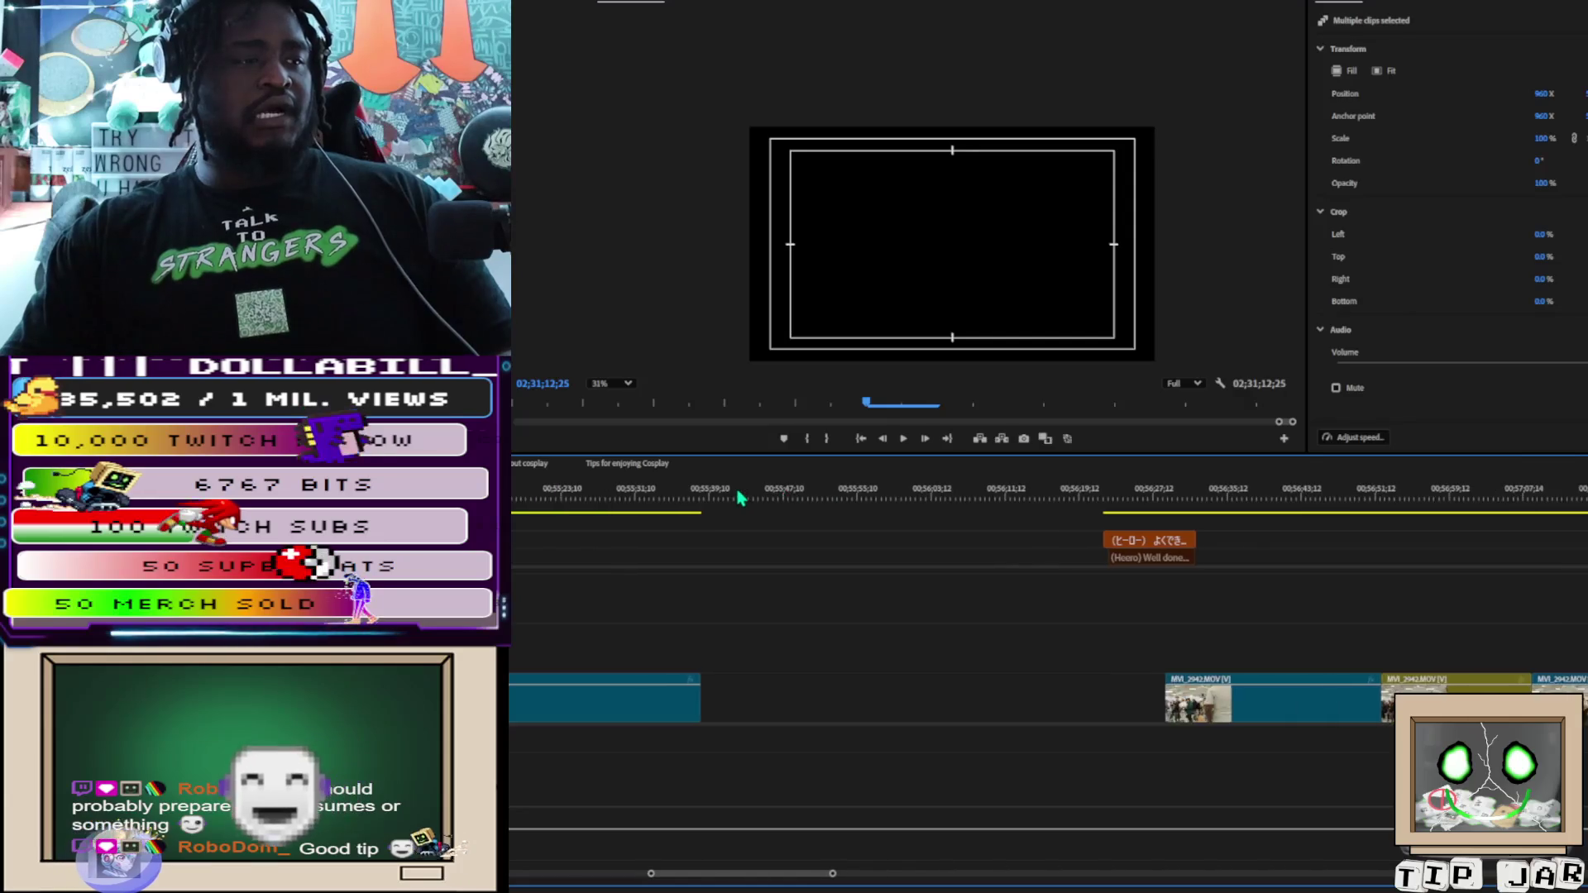
scroll(741, 496, right, 4)
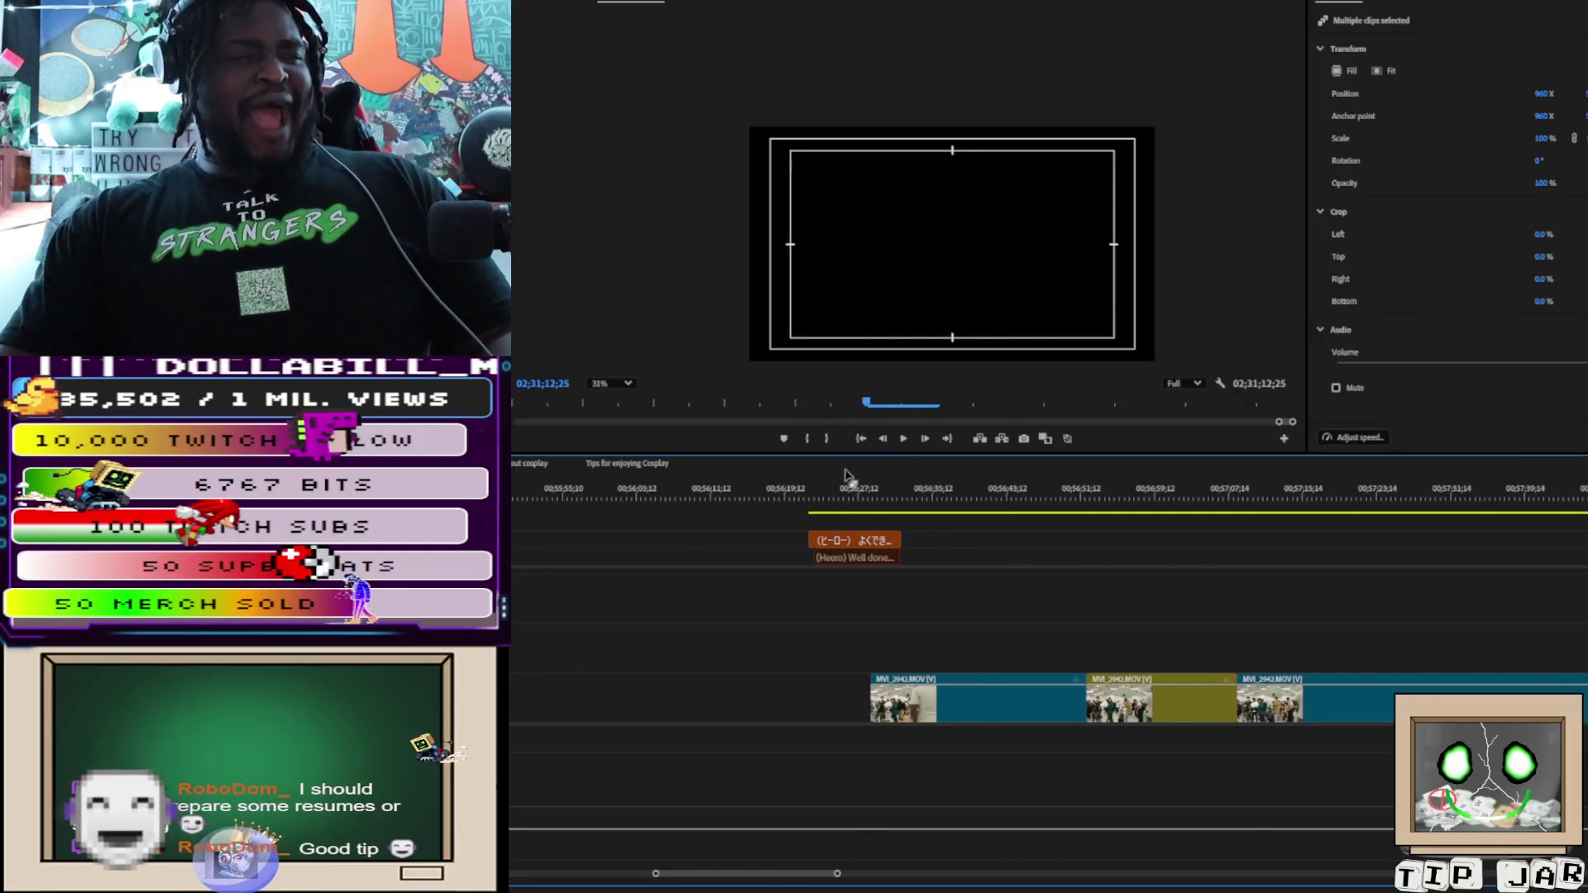
click(896, 495)
mouse_move(898, 501)
mouse_down()
mouse_move(1084, 538)
mouse_move(1051, 552)
mouse_move(972, 542)
mouse_up()
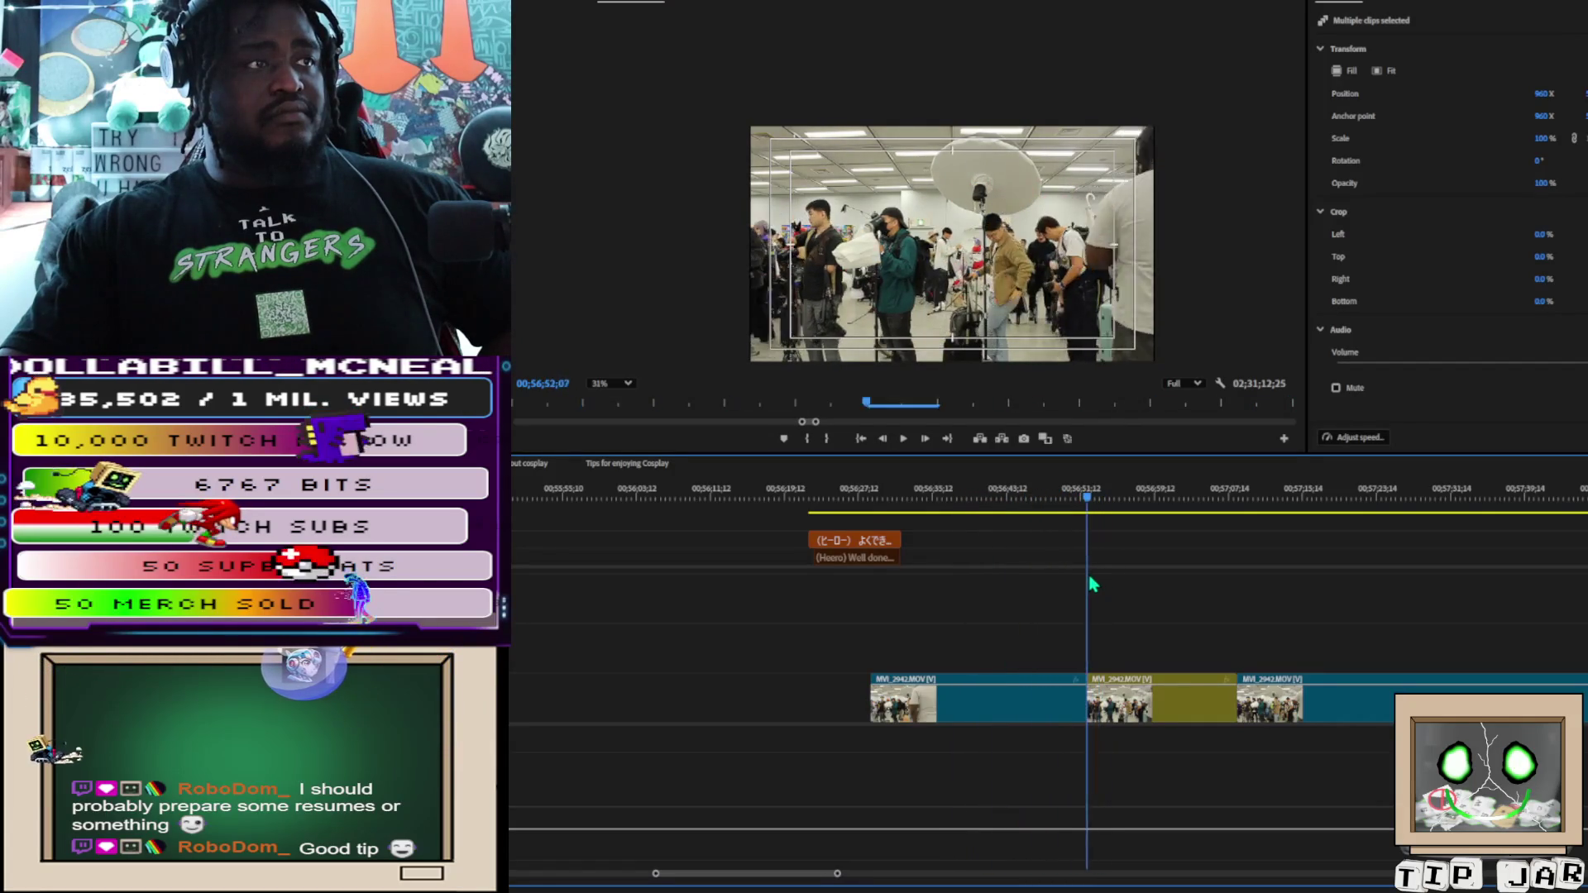
Scrub forward to the Aimi, Rin and Yao interview subtitles around 01;00;04
mouse_move(1062, 579)
mouse_down()
mouse_move(1044, 579)
mouse_move(1149, 589)
mouse_move(1256, 648)
mouse_move(1382, 670)
mouse_move(1029, 670)
mouse_up()
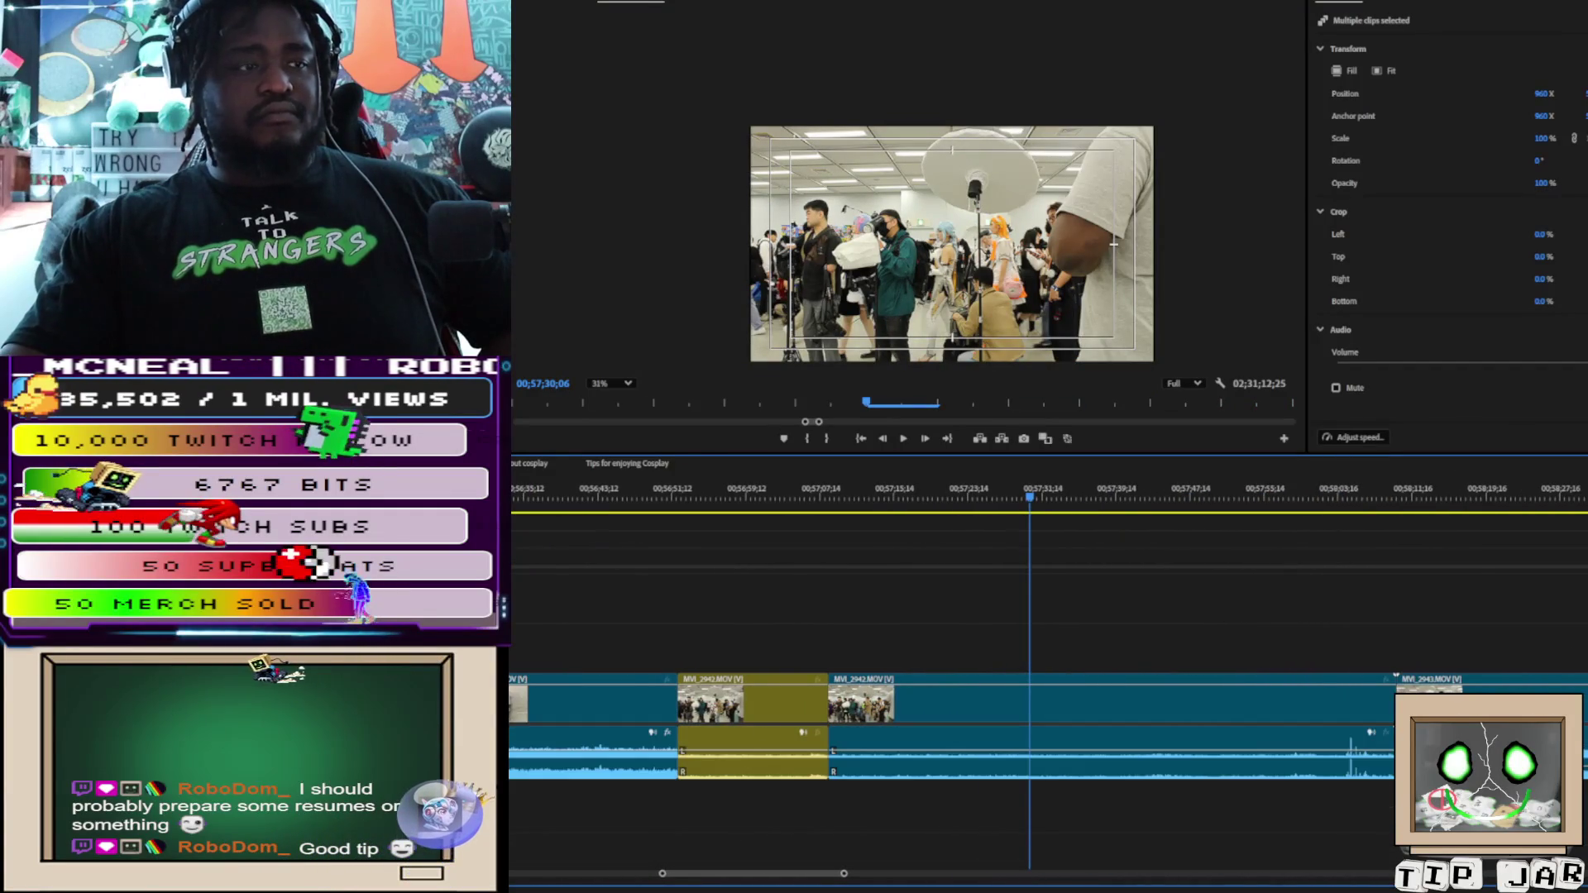
scroll(823, 616, right, 5)
drag(879, 500, 936, 500)
scroll(943, 603, right, 3)
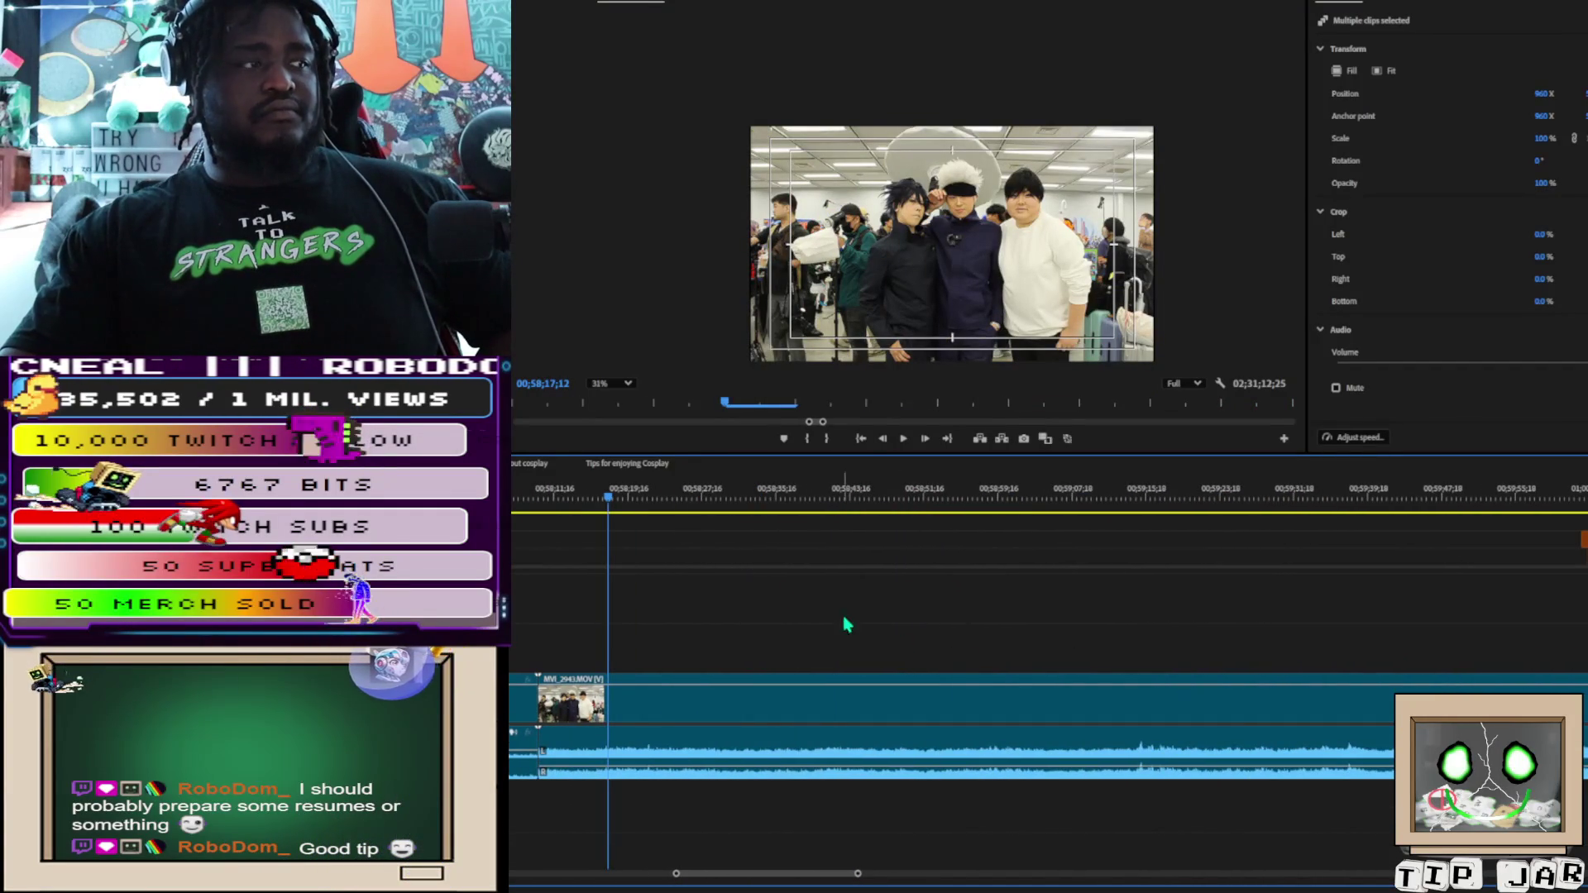
mouse_move(613, 513)
mouse_down()
mouse_move(1411, 532)
mouse_move(1576, 596)
mouse_move(1546, 631)
mouse_up()
scroll(1343, 723, down, 2)
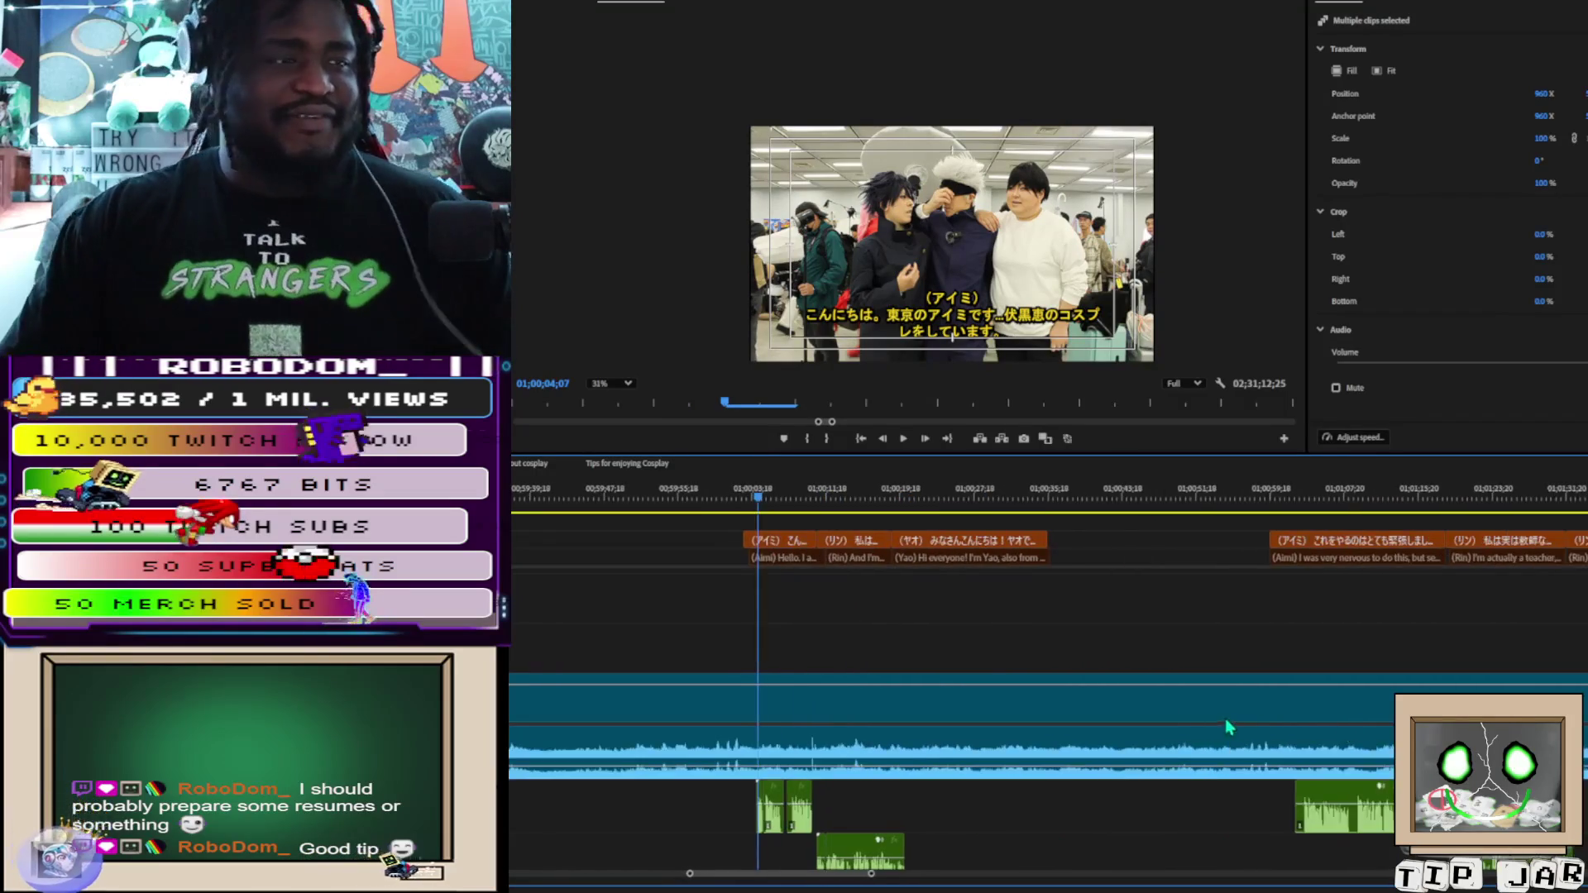
Play the three-person interview from its start to review the subtitles
click(769, 501)
scroll(769, 501, up, 3)
key(space)
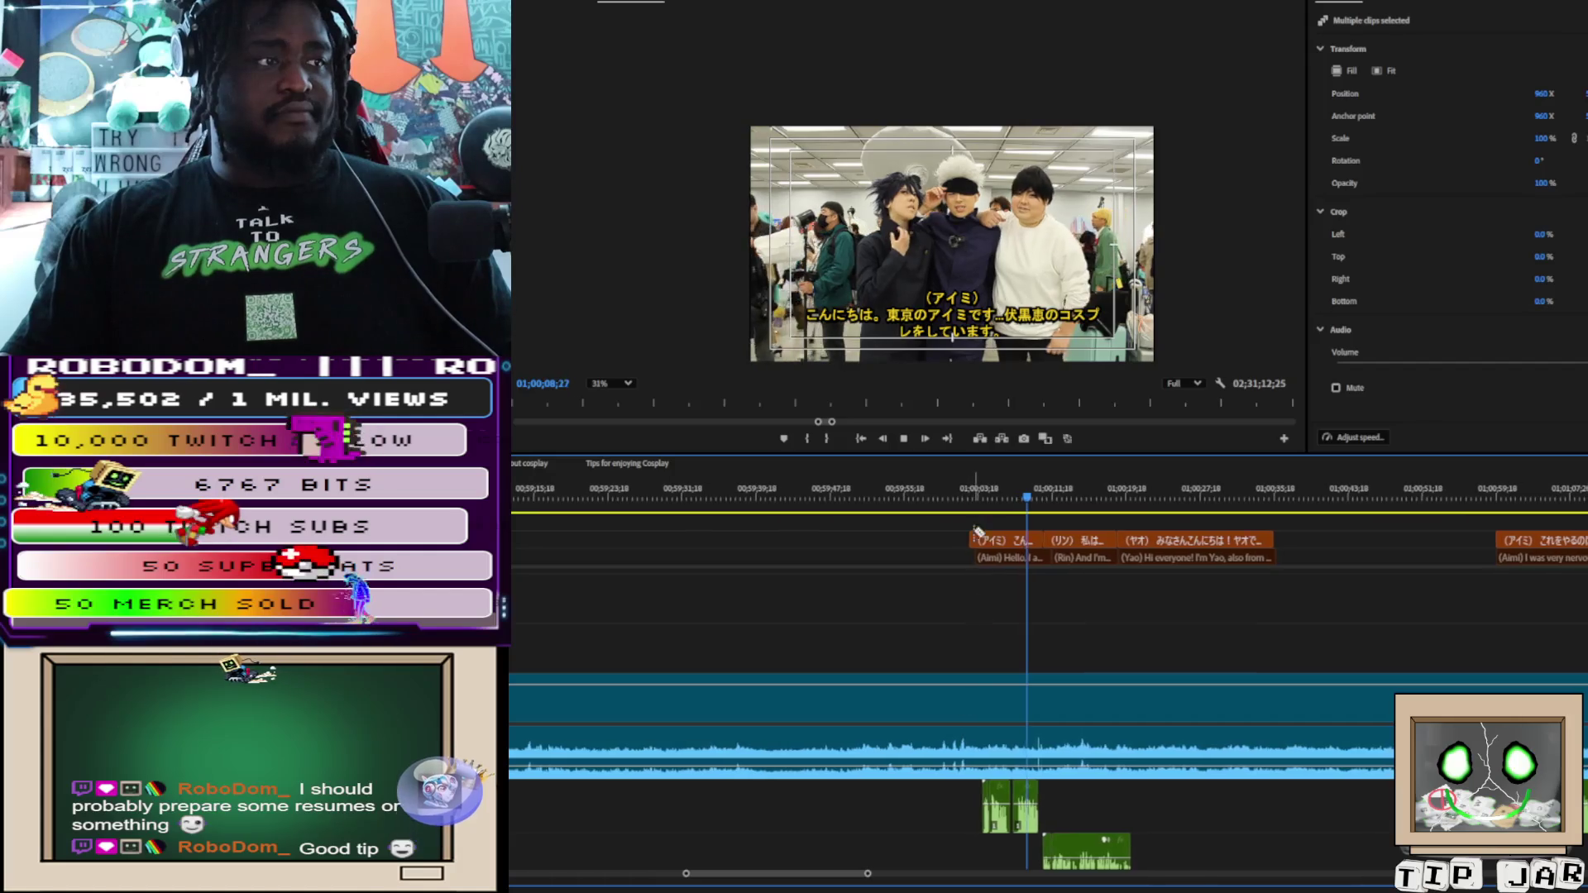
key(space)
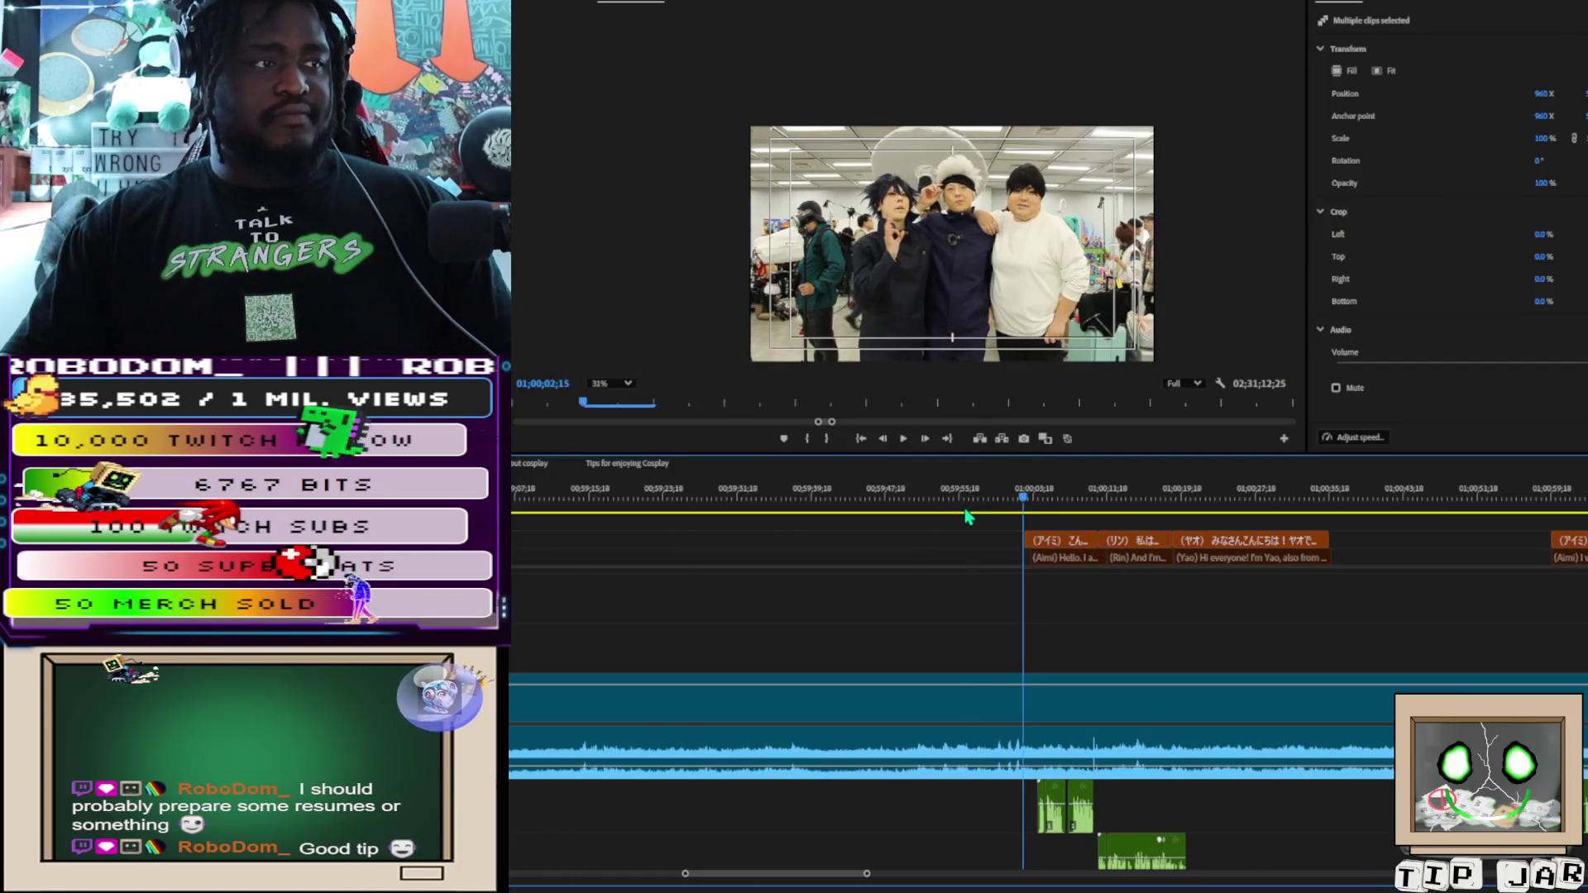
key(space)
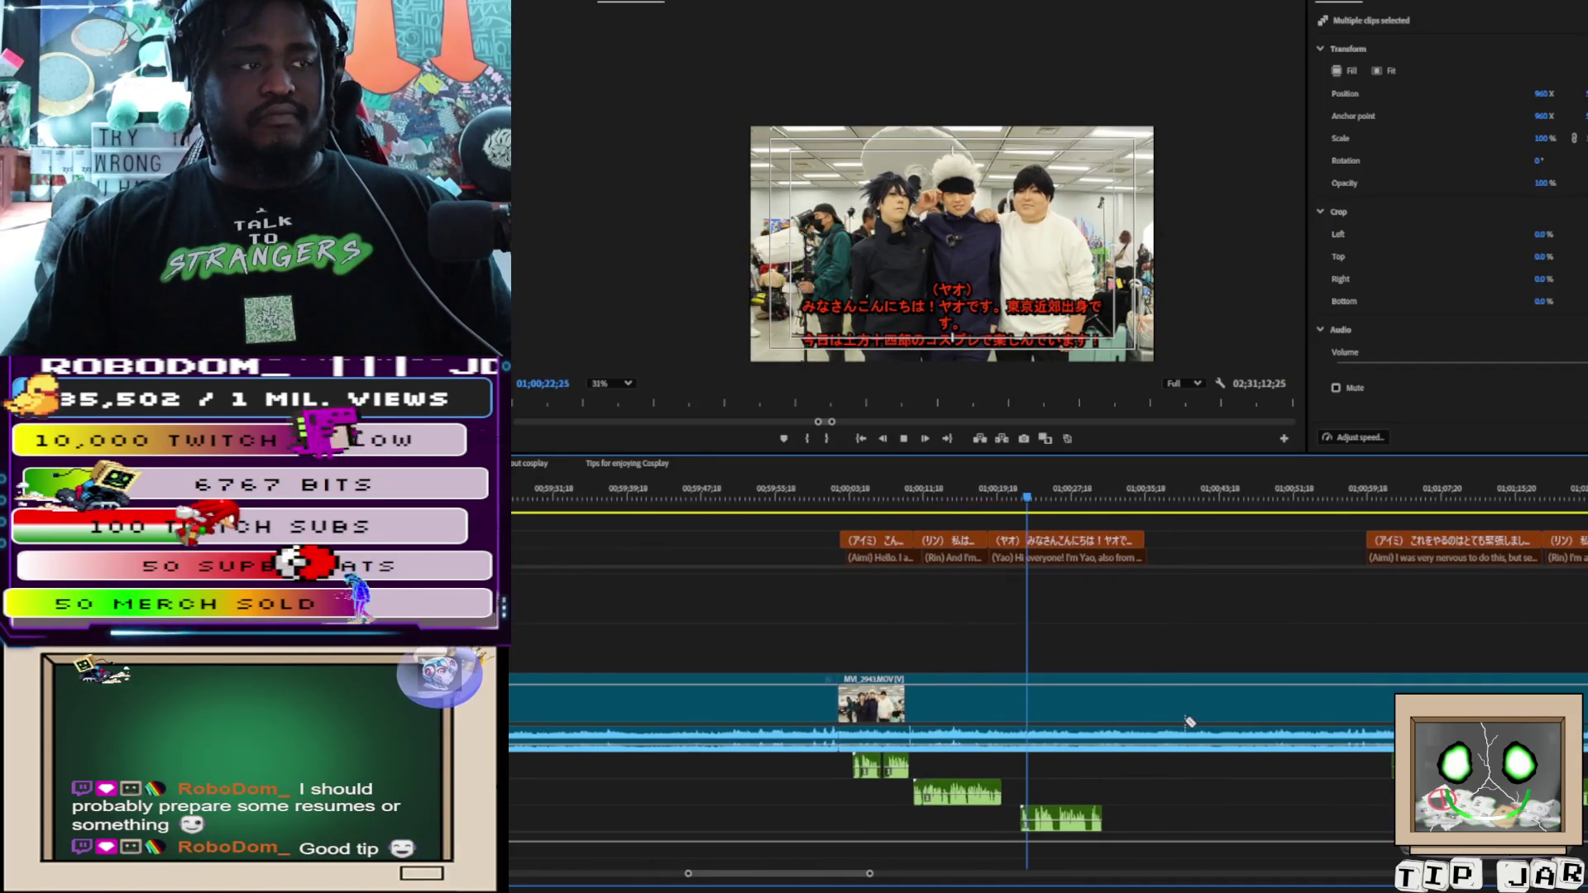
Cut the interview video and settle the playhead at 01;00;28;08 near Yao's introduction
click(1141, 718)
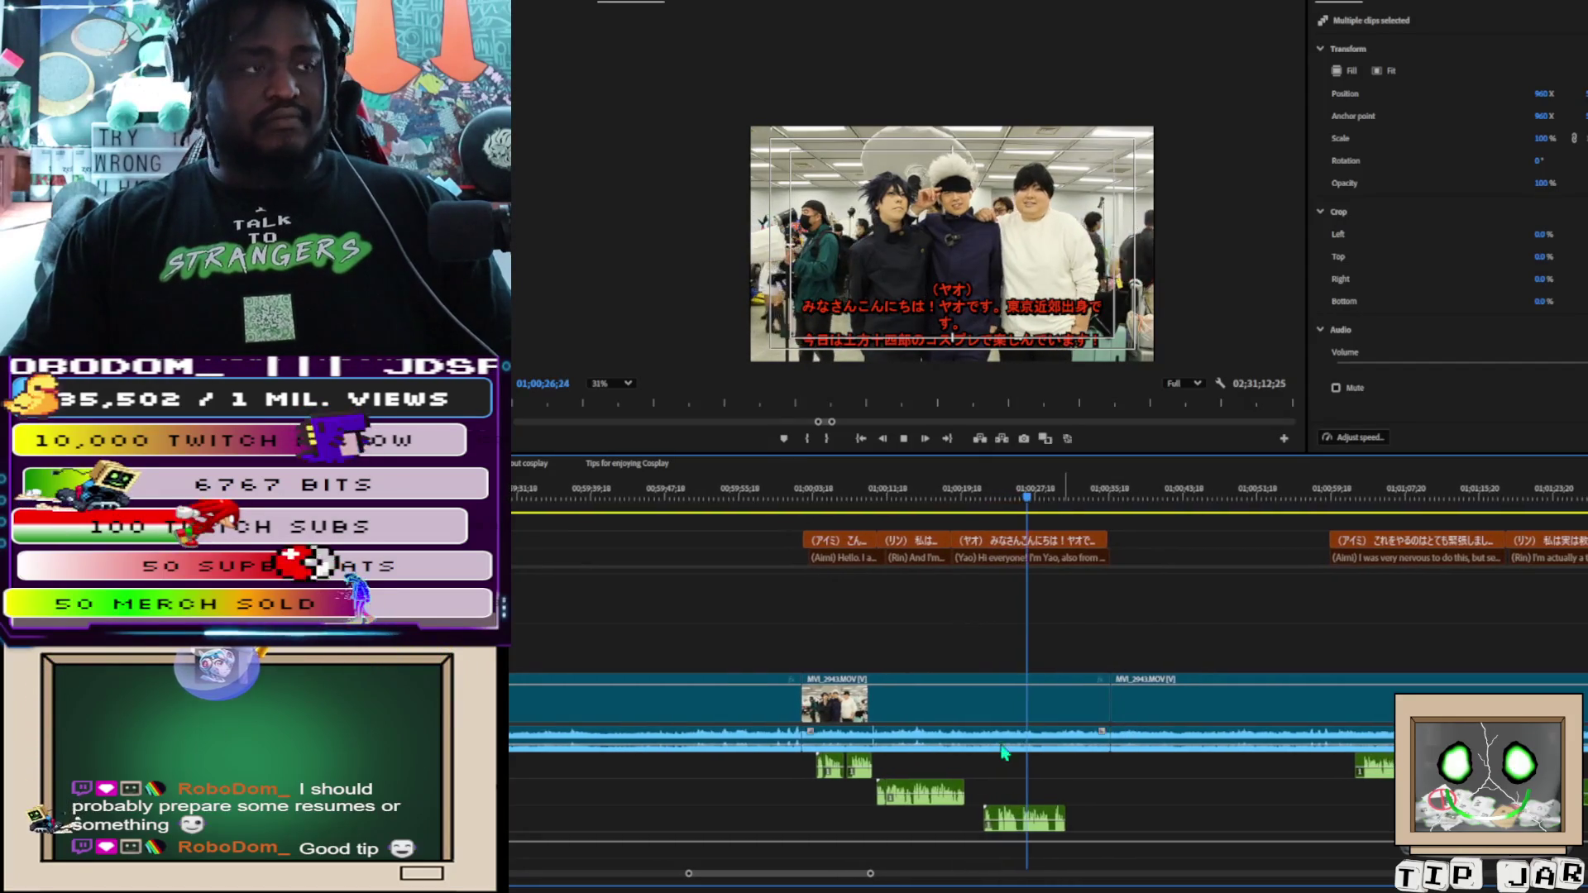
mouse_move(809, 517)
mouse_down()
mouse_move(951, 749)
mouse_move(1046, 834)
mouse_move(1023, 801)
mouse_move(962, 780)
mouse_up()
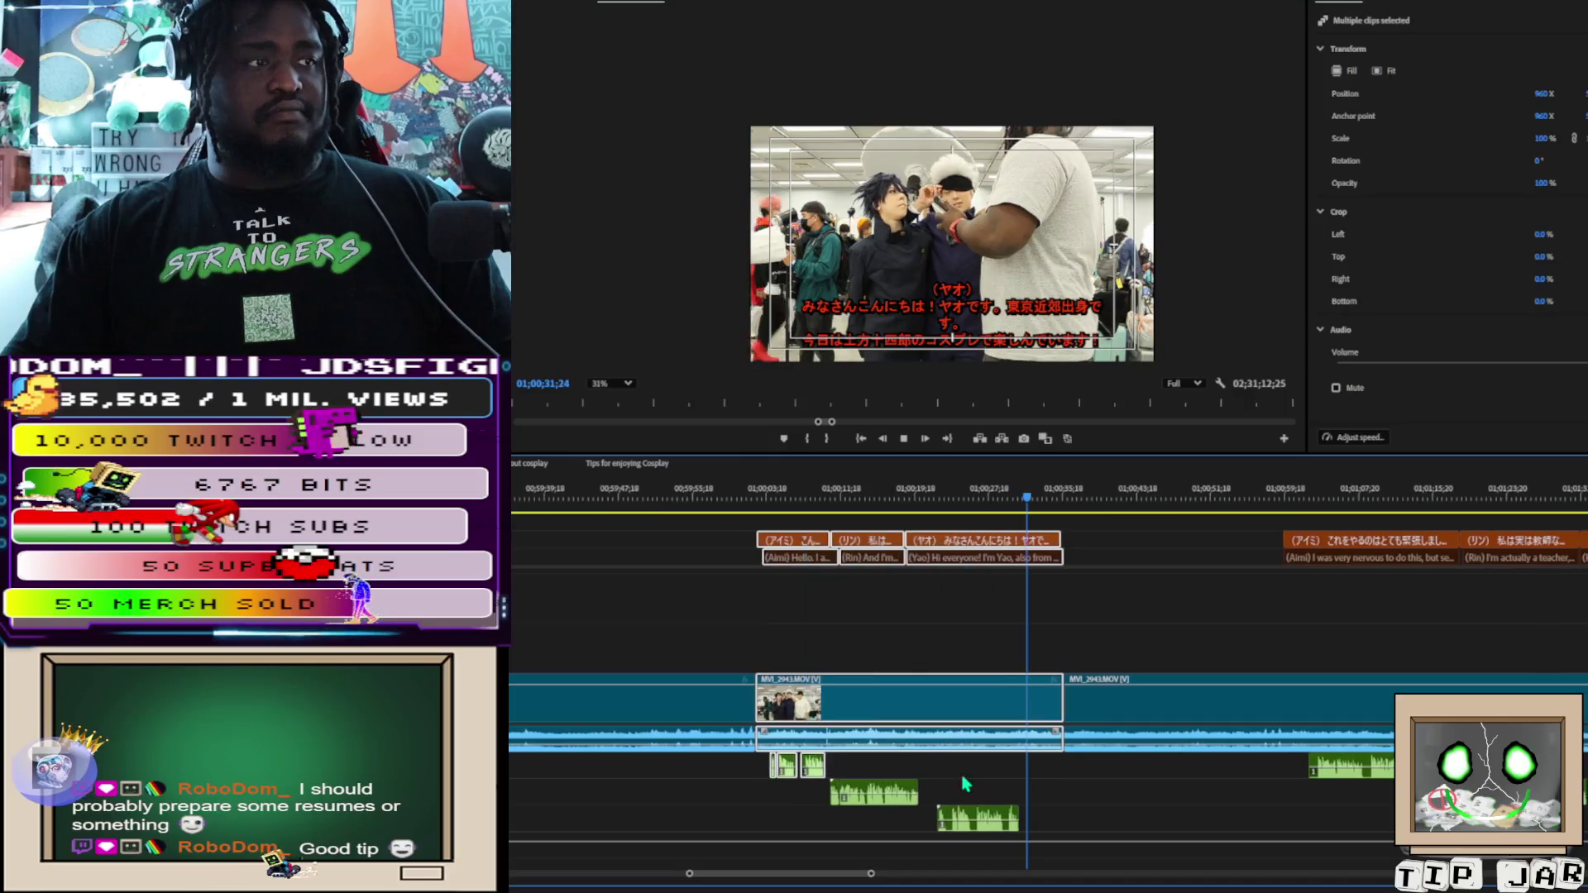
click(1015, 501)
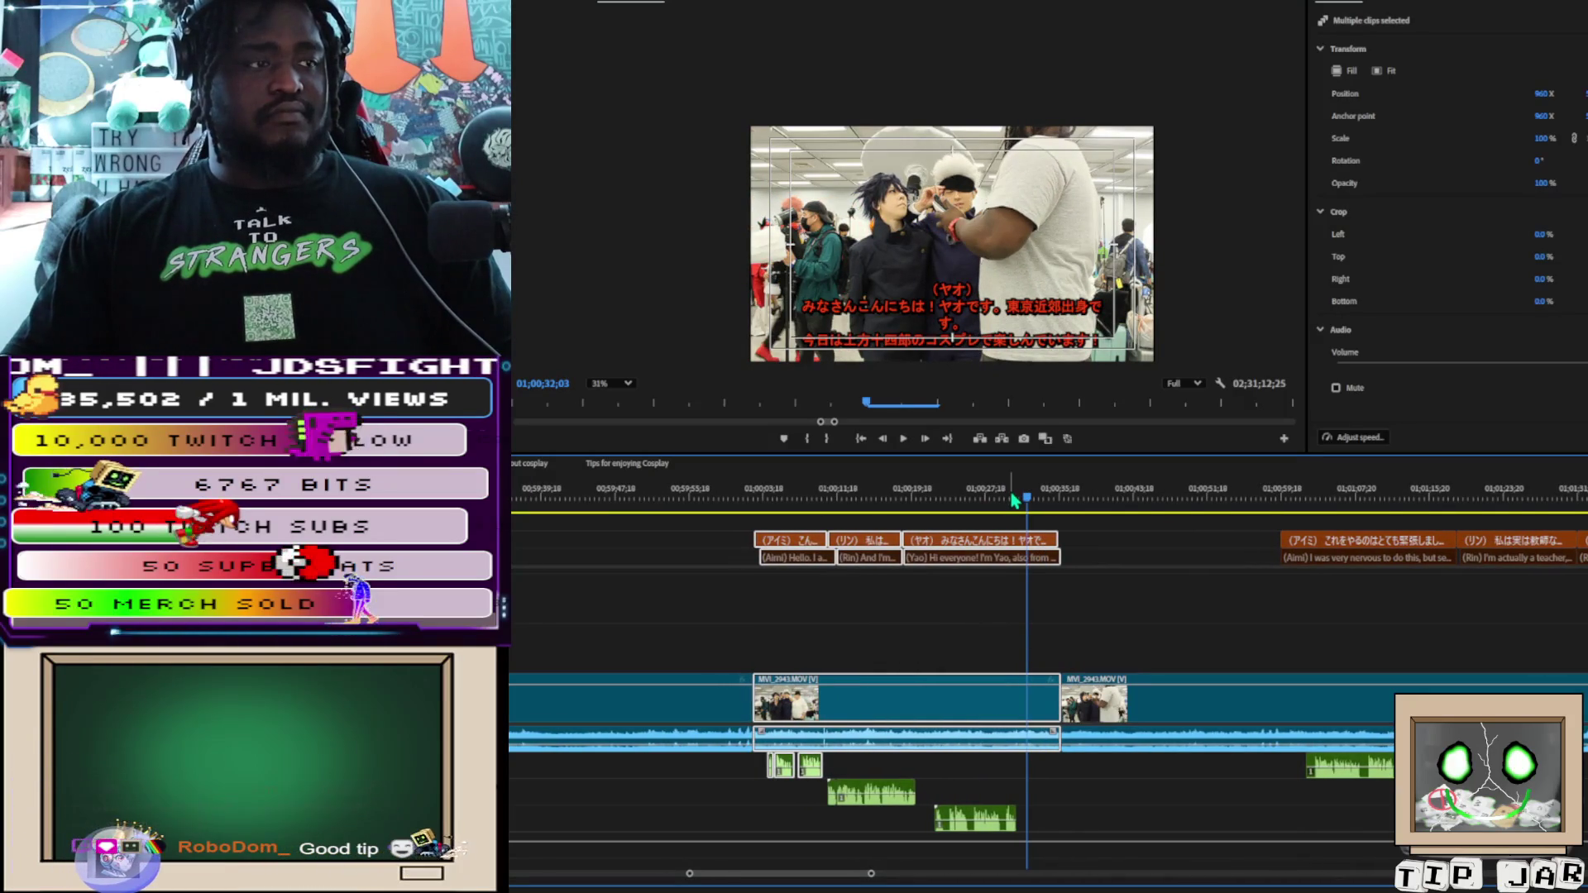
click(1002, 500)
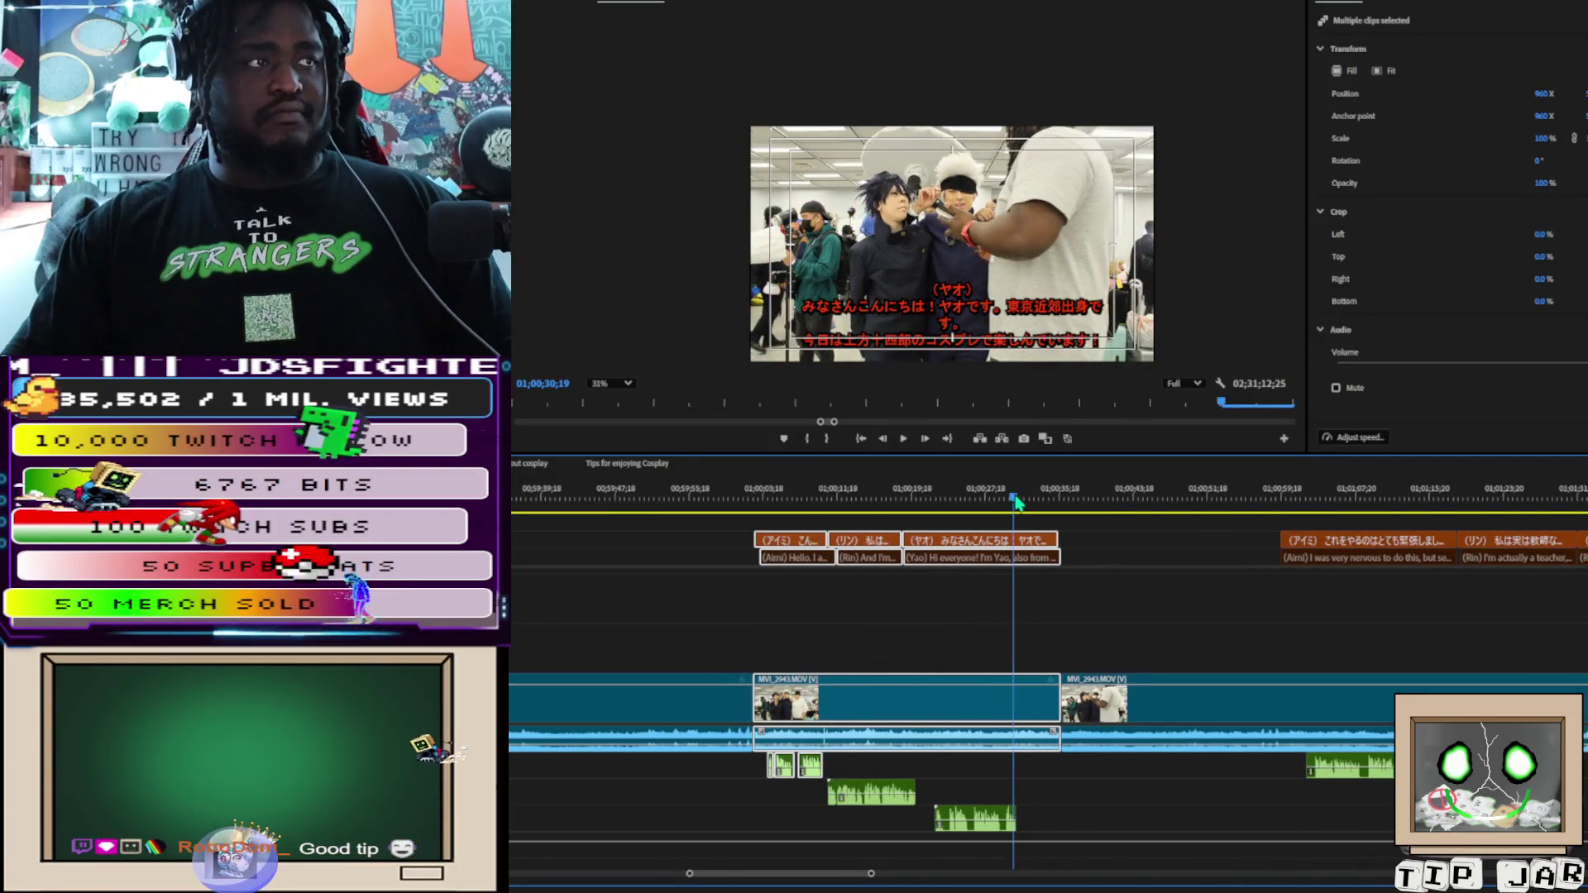
drag(1001, 501, 995, 504)
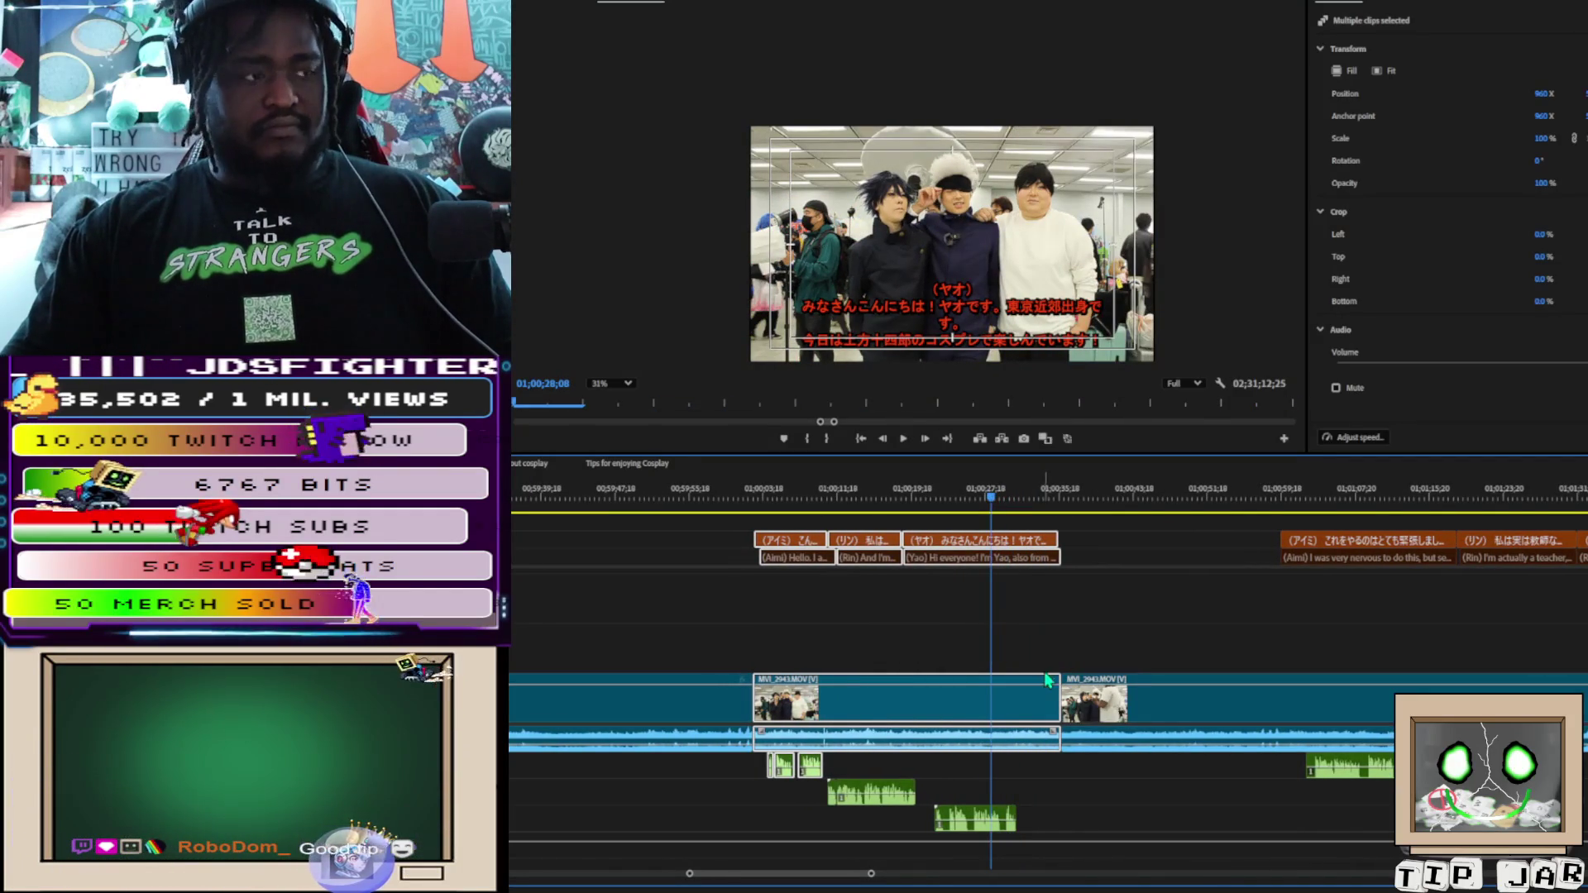
Slide the yao.mp3, aimi3.mp3 and other voice clips slightly earlier, playhead at 01;00;28;13
drag(985, 816, 963, 813)
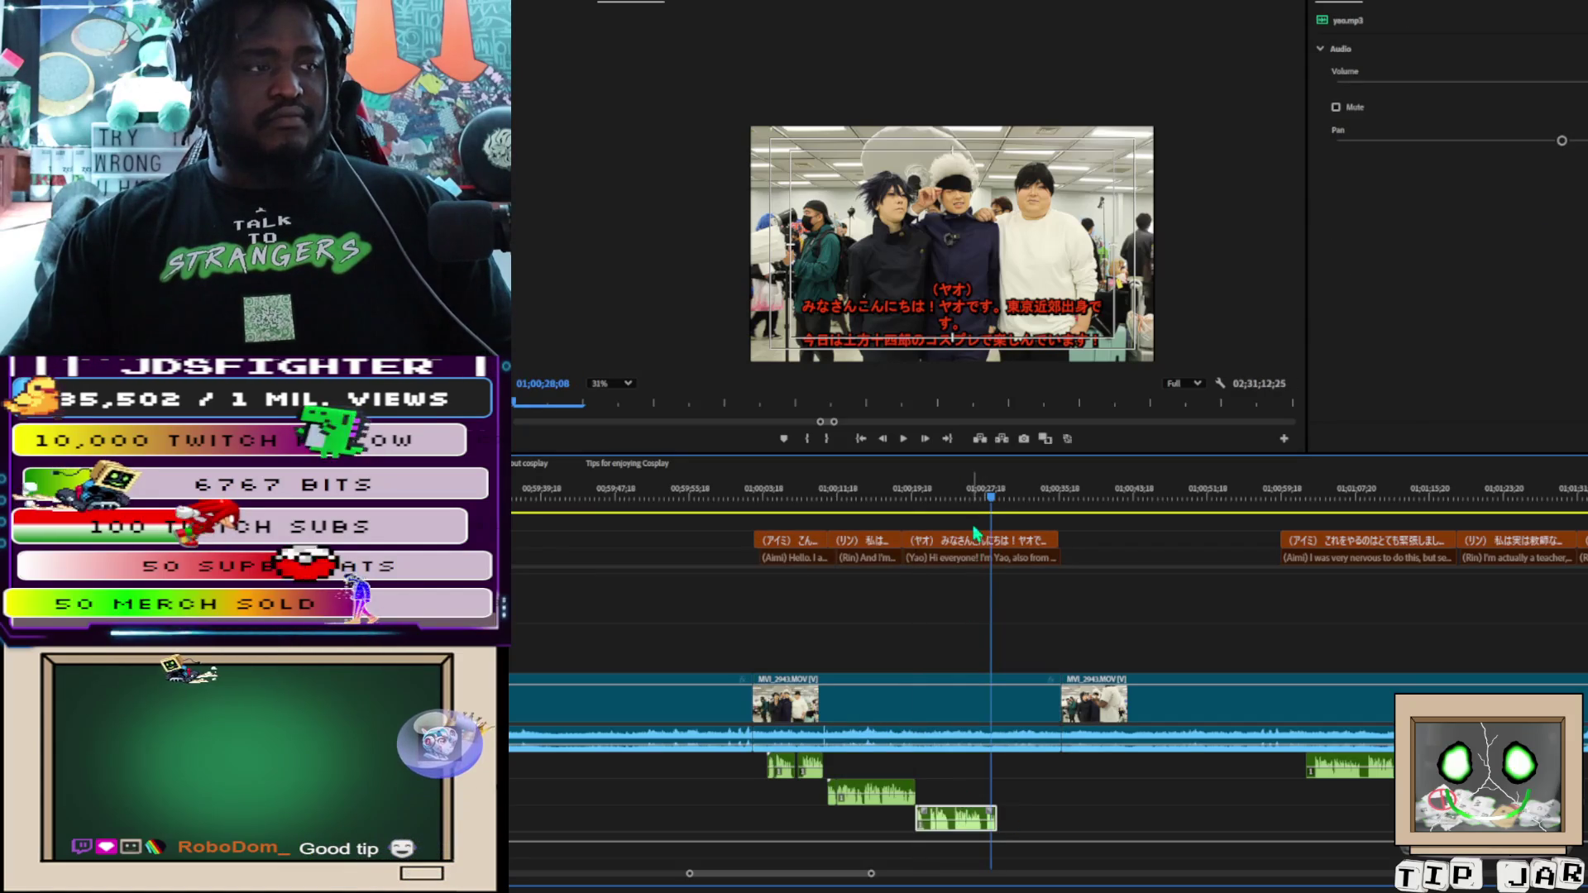
click(995, 509)
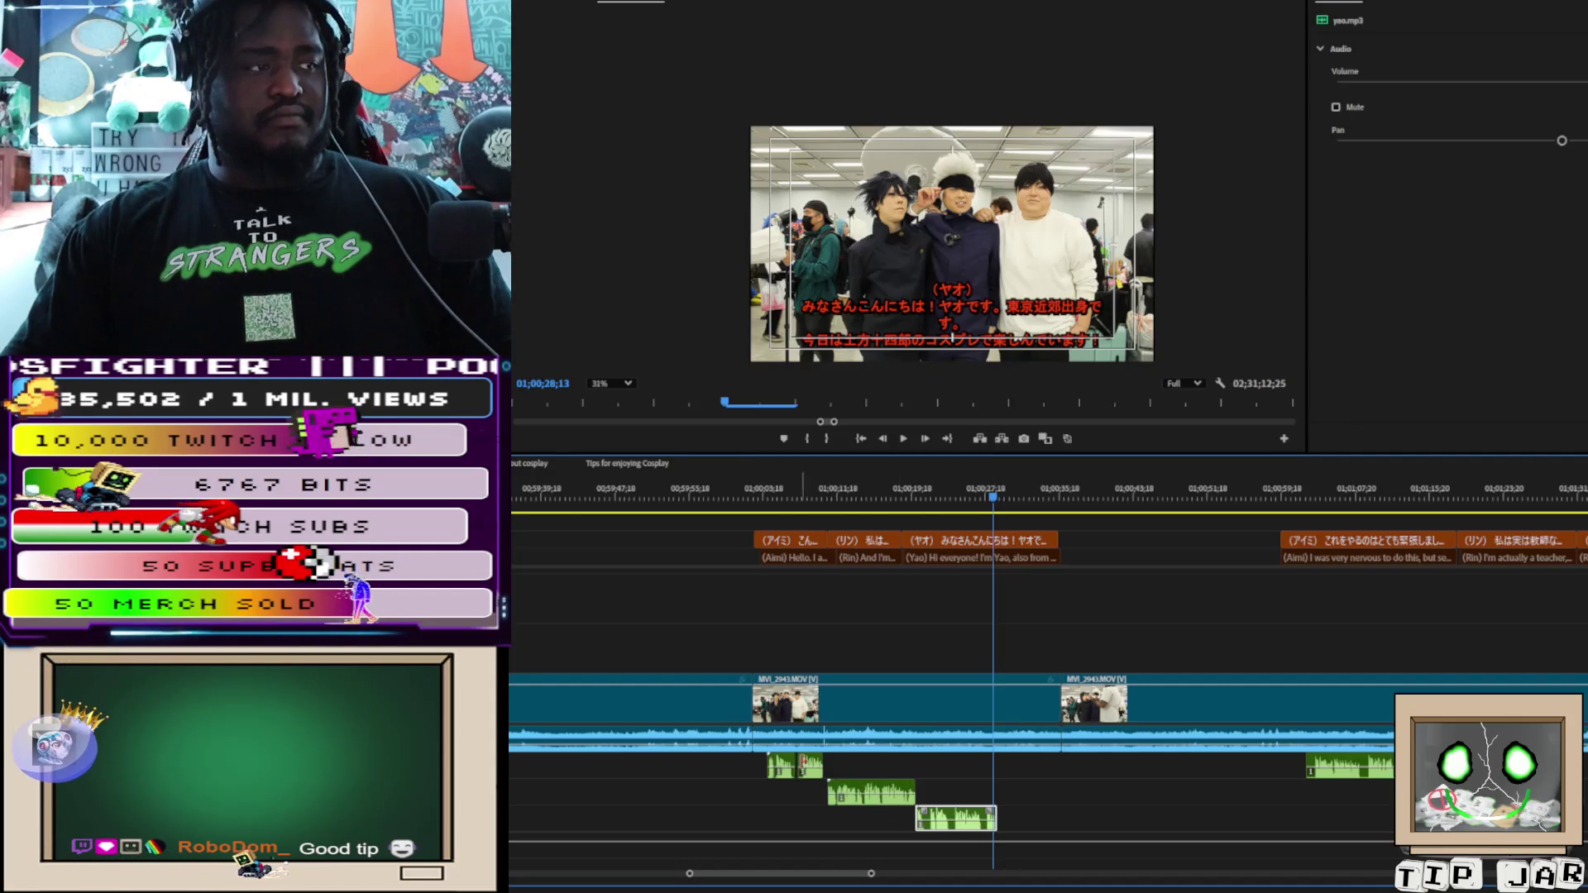
click(774, 762)
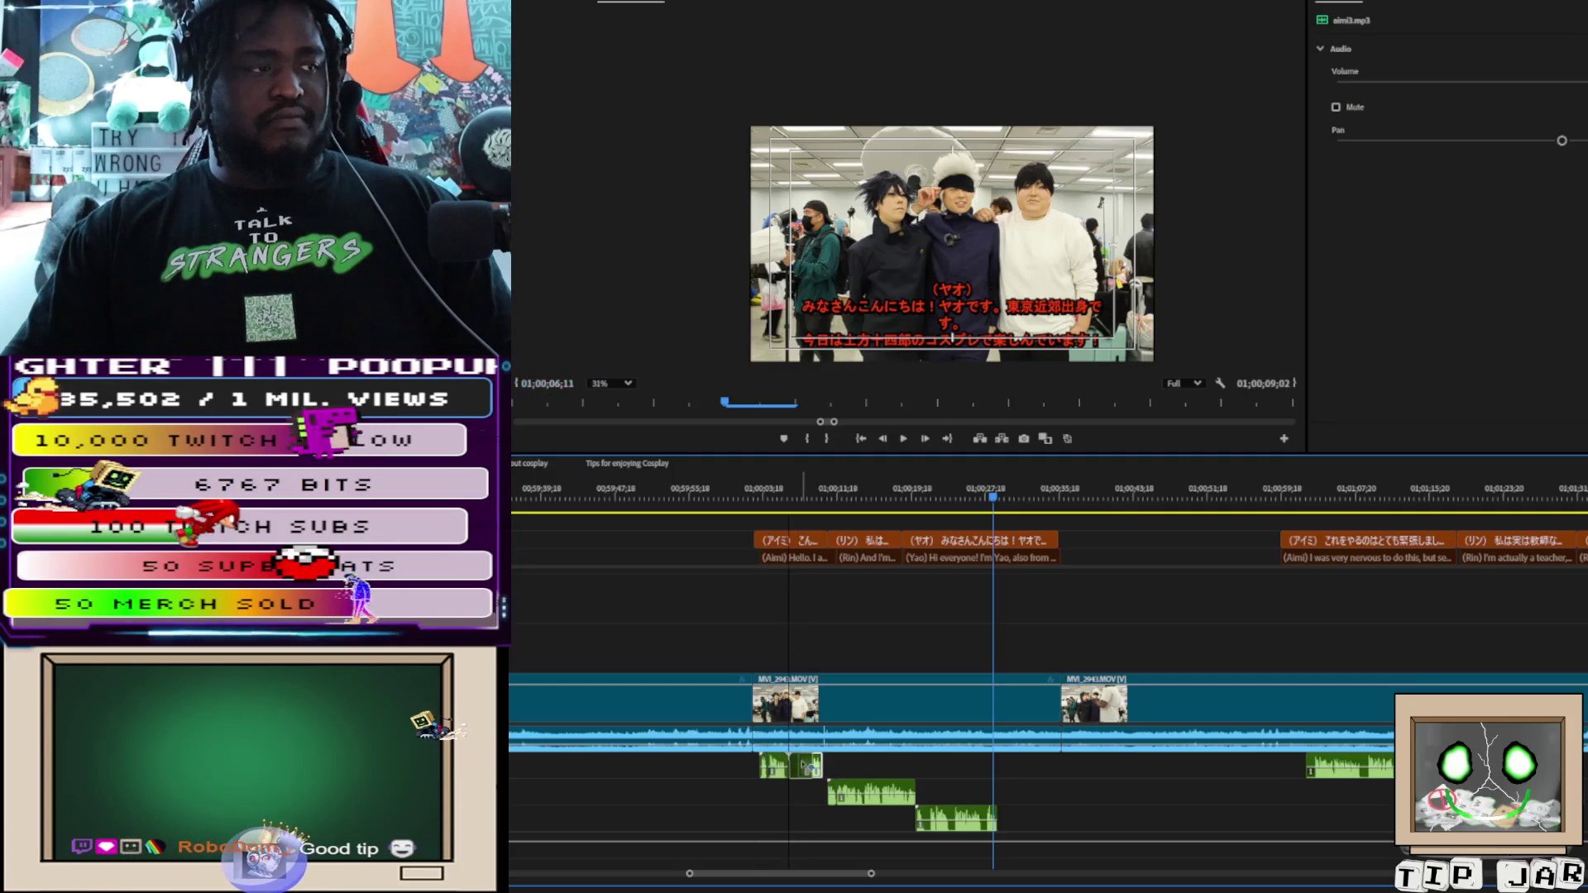
click(810, 771)
click(850, 788)
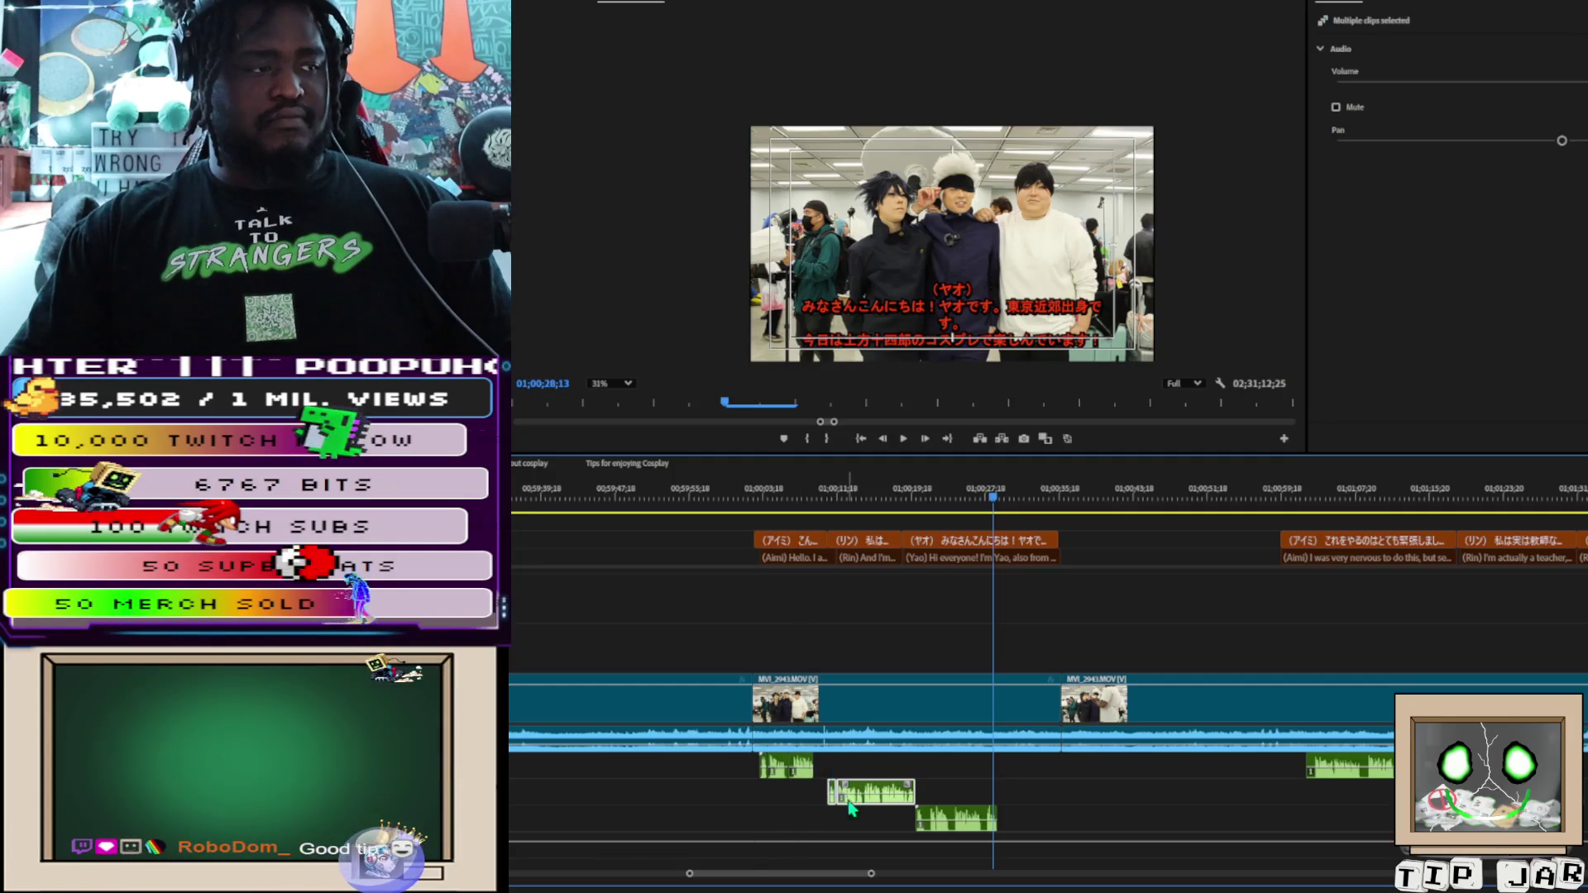
drag(864, 796, 857, 794)
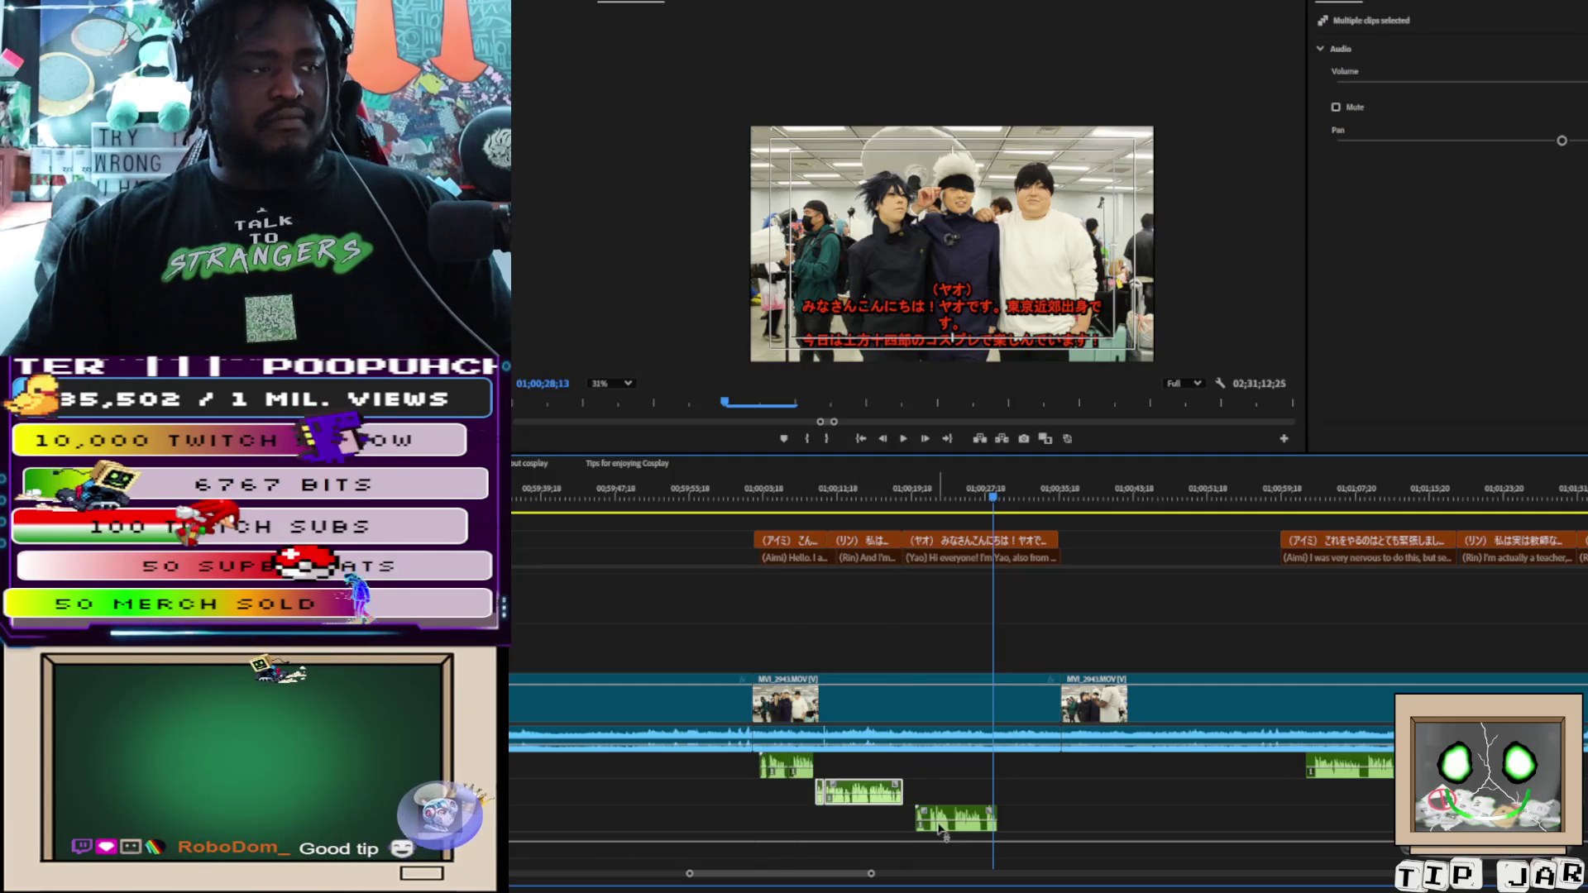
drag(955, 825, 951, 822)
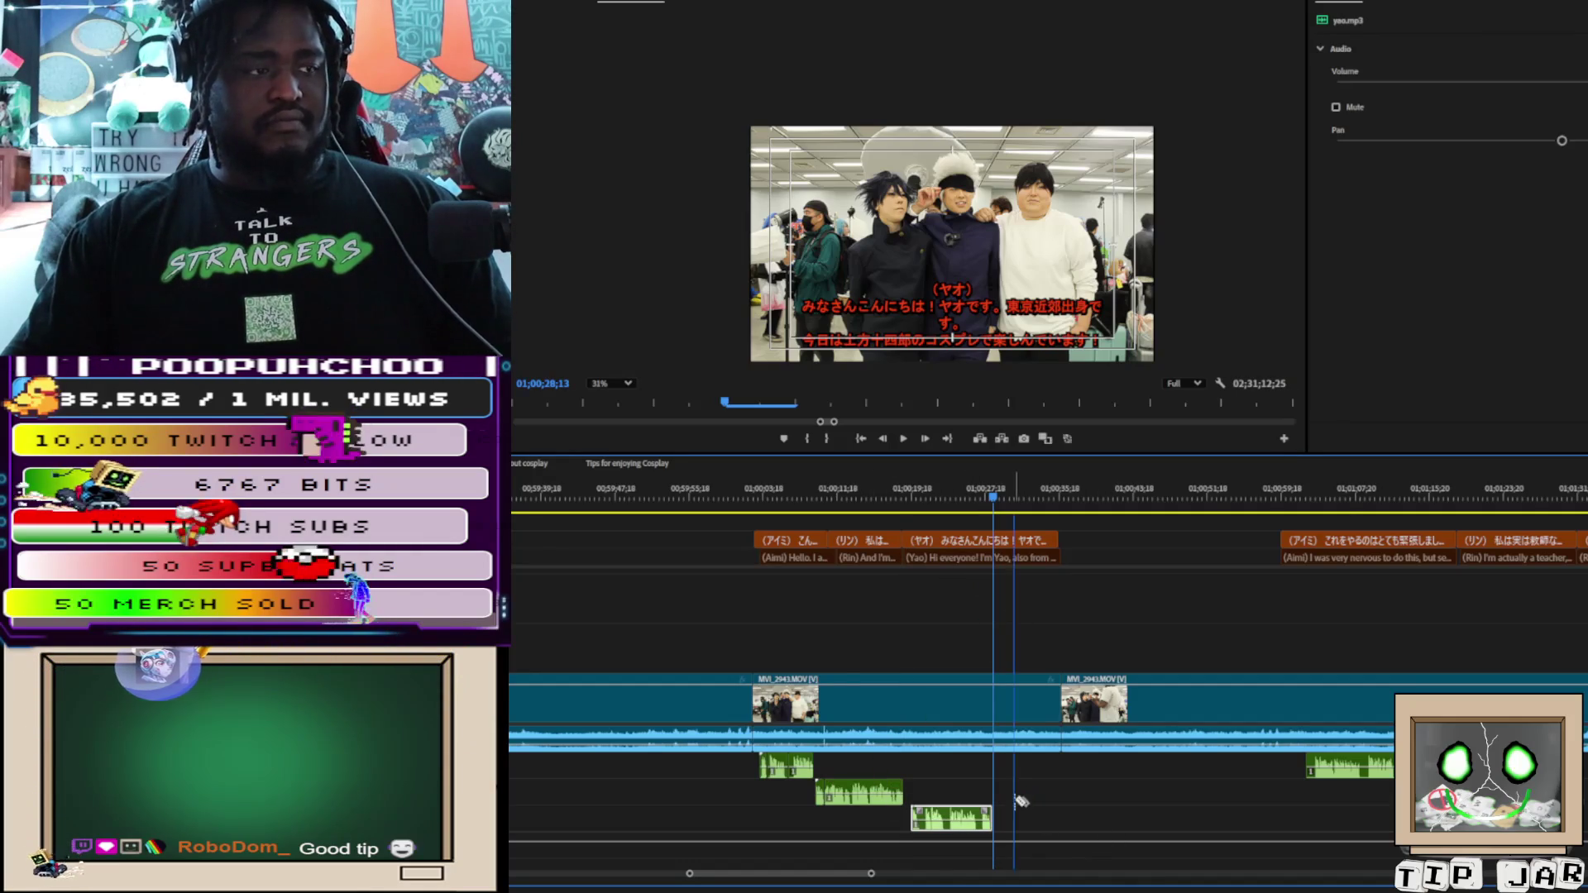
Split clips at the playhead with Ctrl+K and delete all intro captions, video and audio before it
key(ctrl+k)
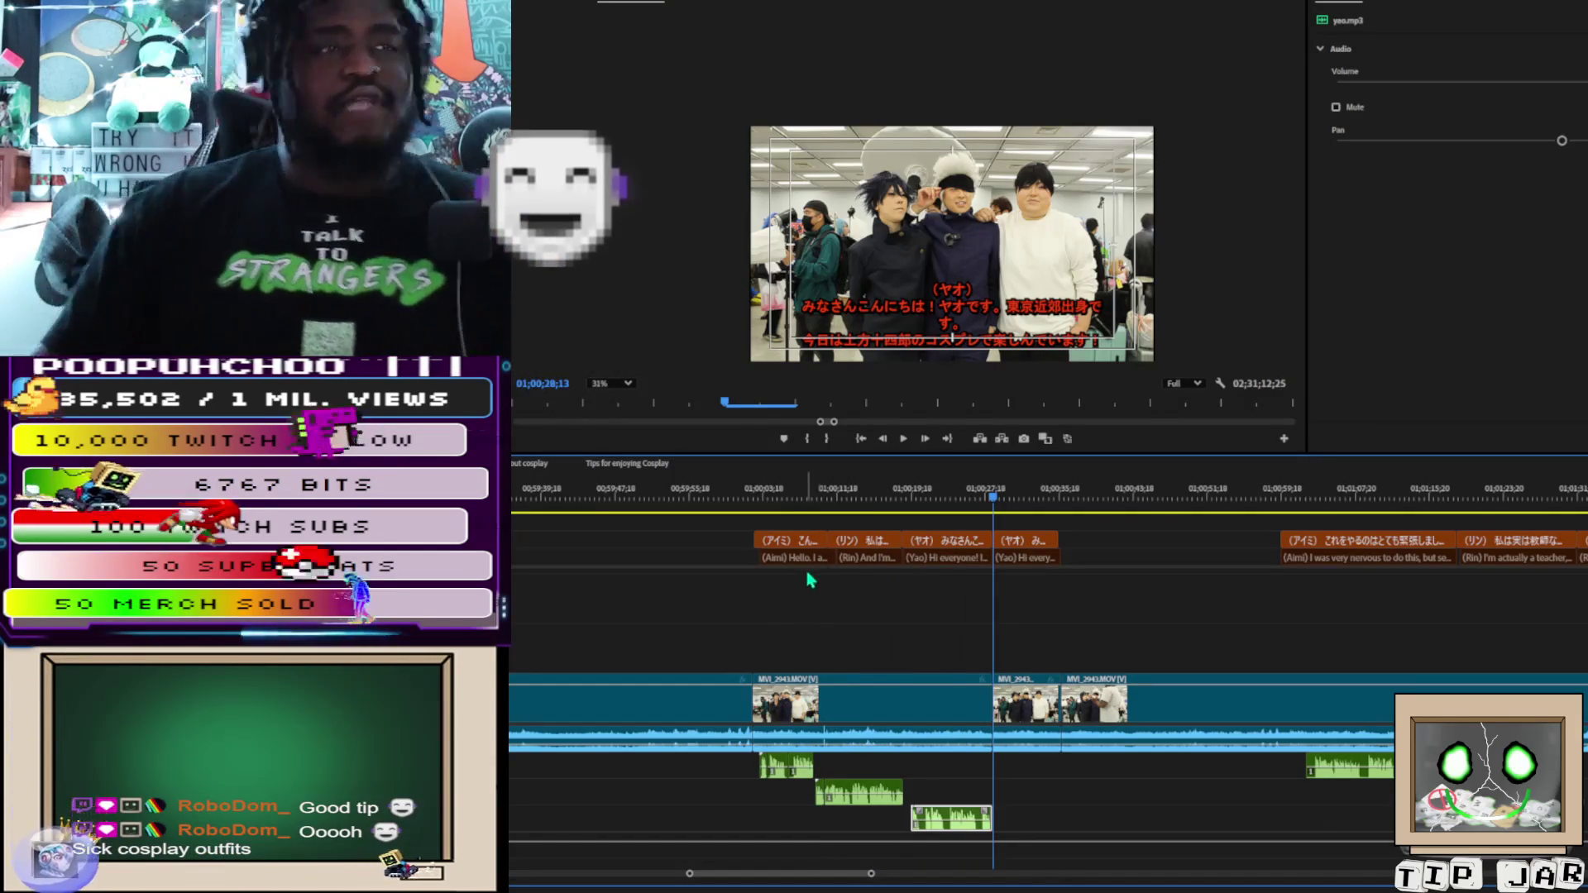
scroll(906, 340, up, 1)
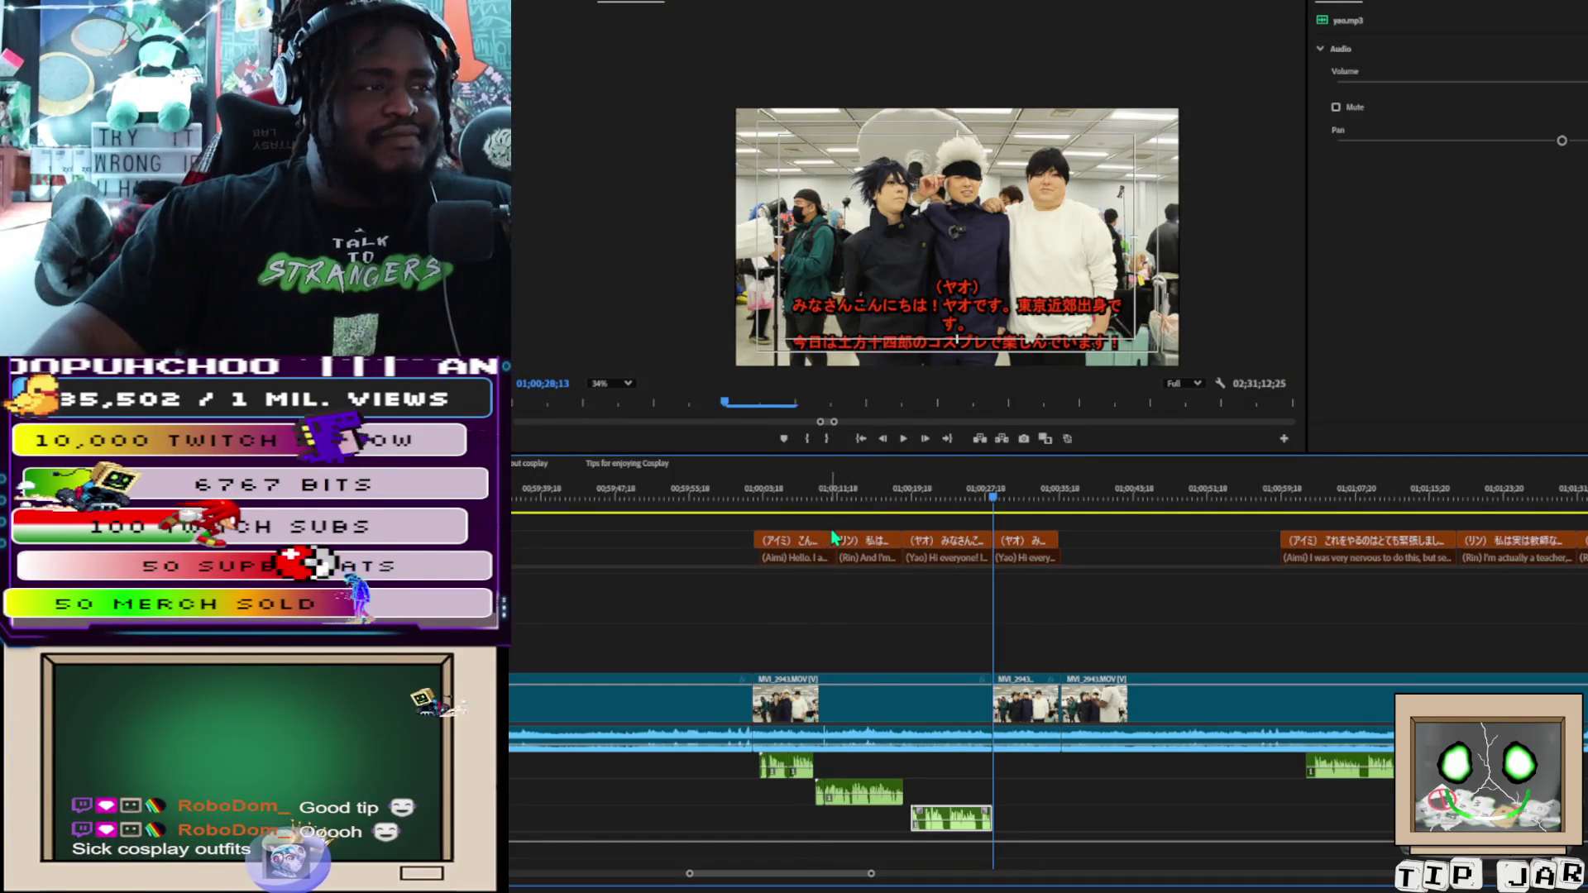
mouse_move(795, 525)
mouse_down()
mouse_move(909, 571)
mouse_move(976, 834)
mouse_up()
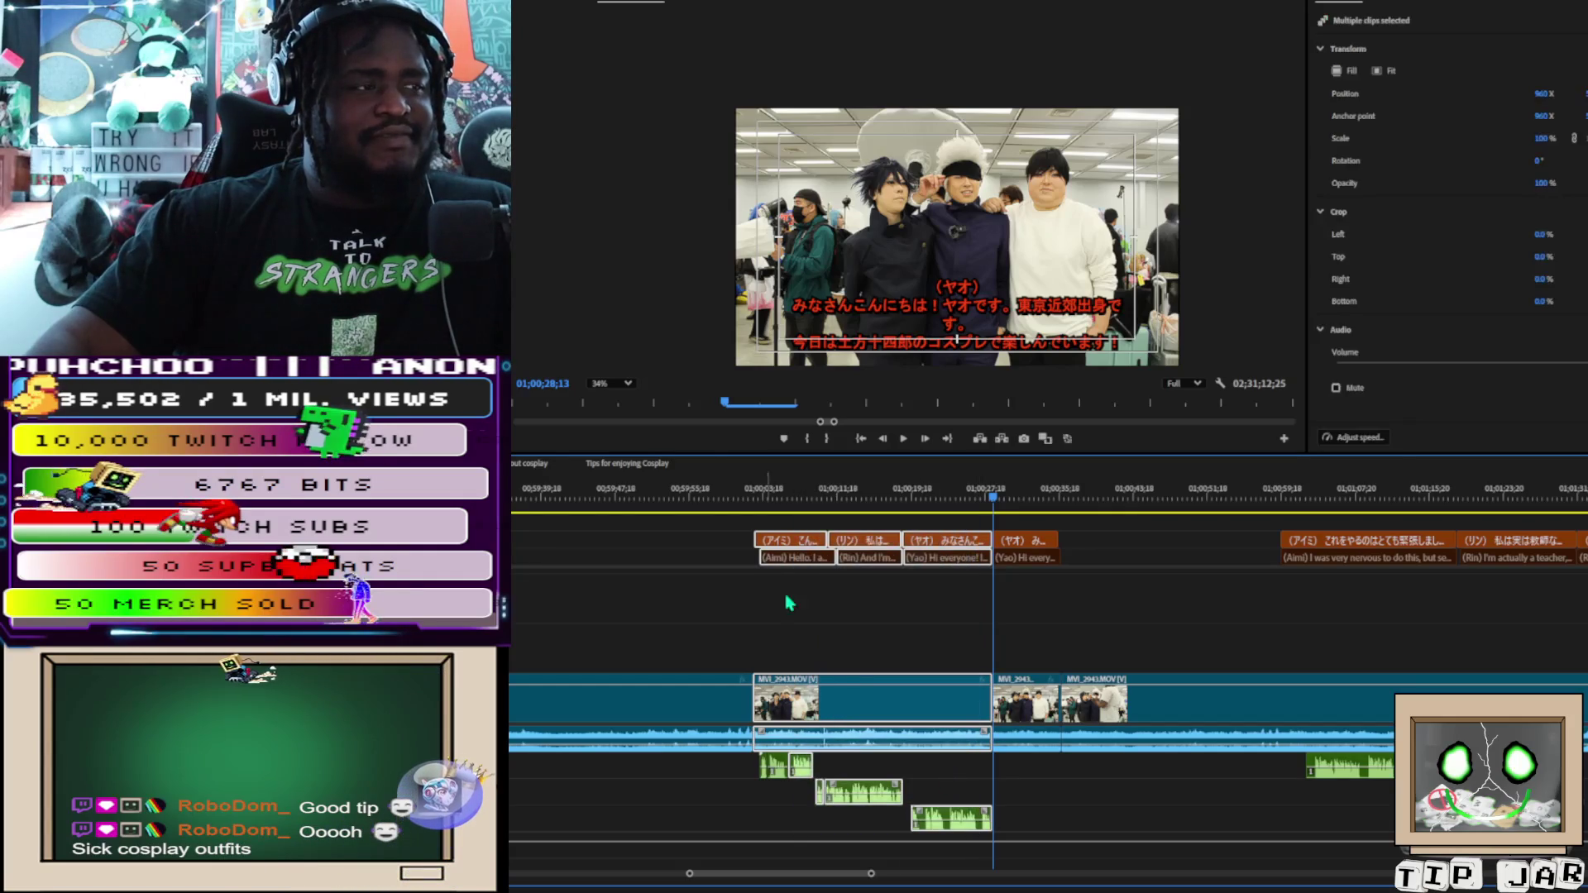
mouse_move(771, 516)
mouse_down()
mouse_move(868, 819)
mouse_move(966, 818)
mouse_up()
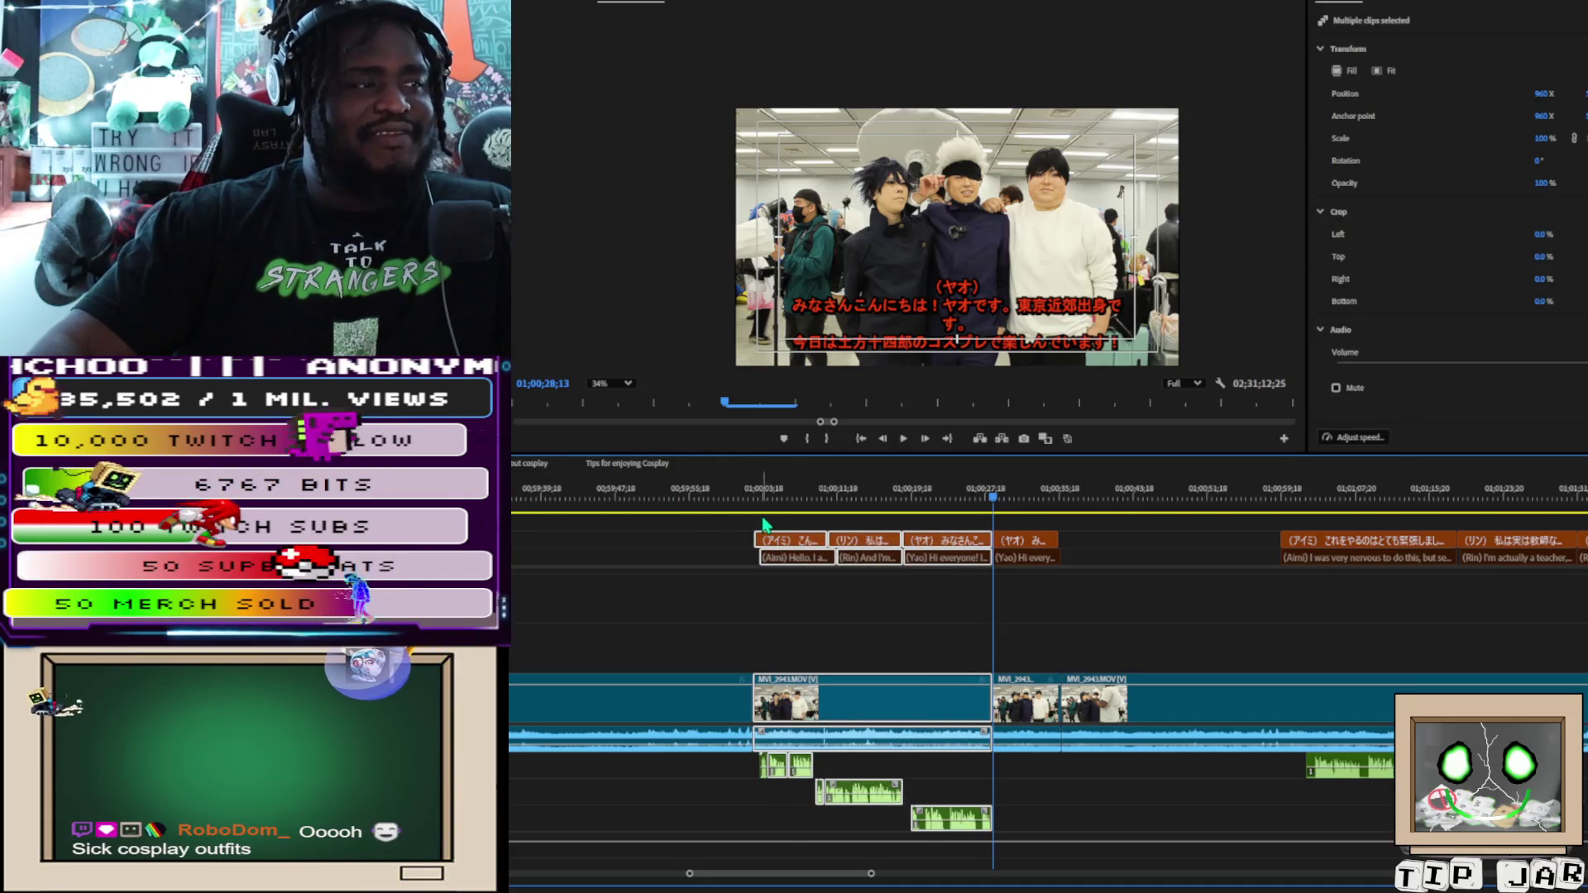
mouse_move(760, 518)
mouse_down()
mouse_move(858, 781)
mouse_move(985, 833)
mouse_up()
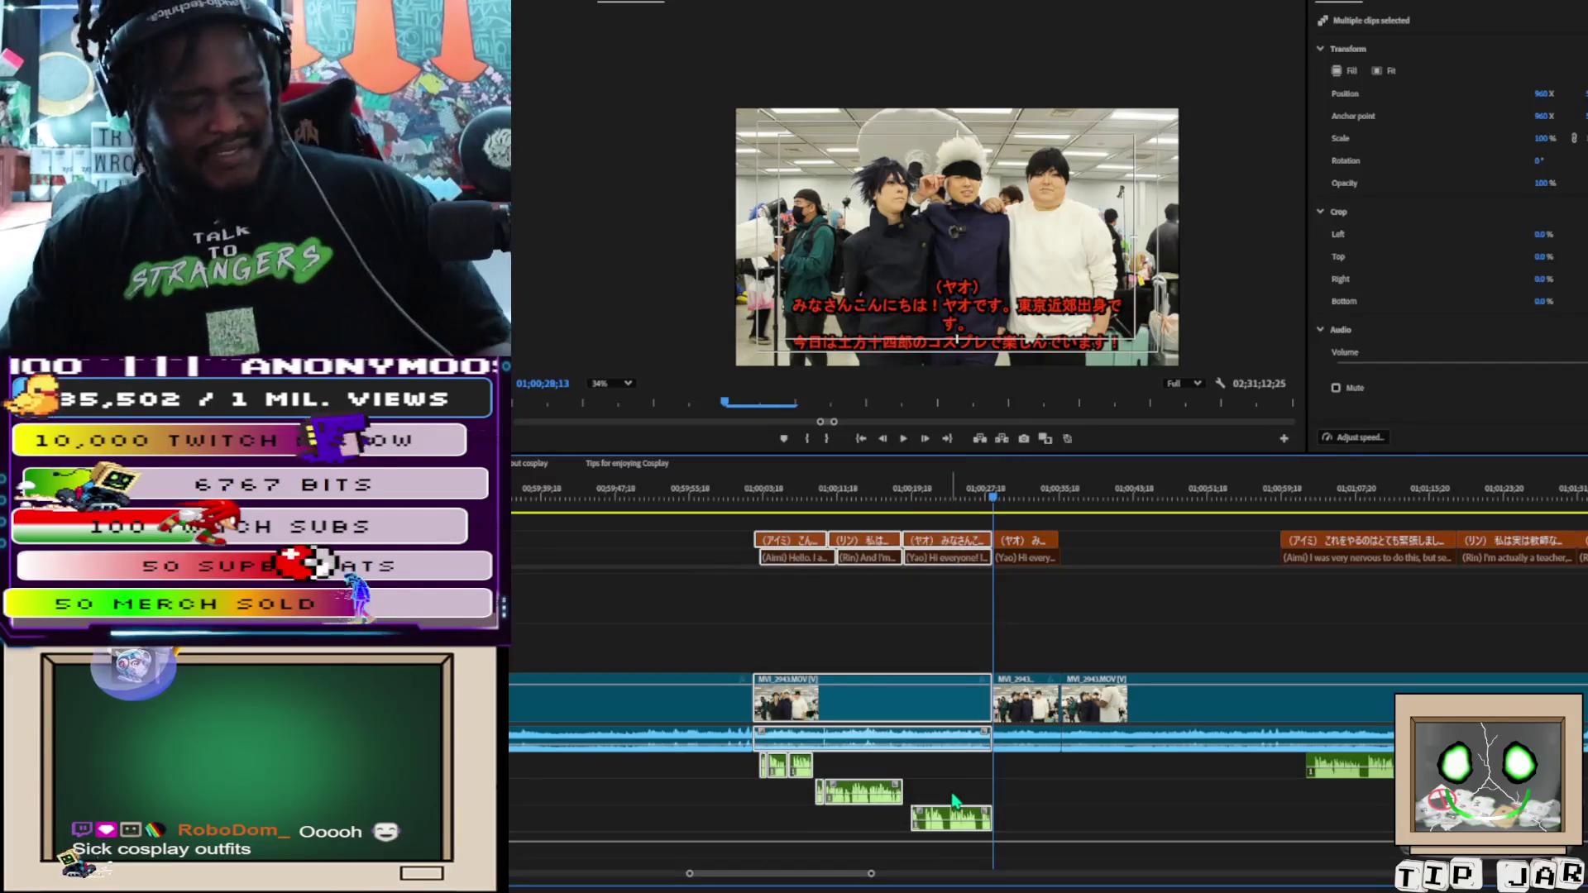
key(Delete)
drag(804, 875, 1386, 864)
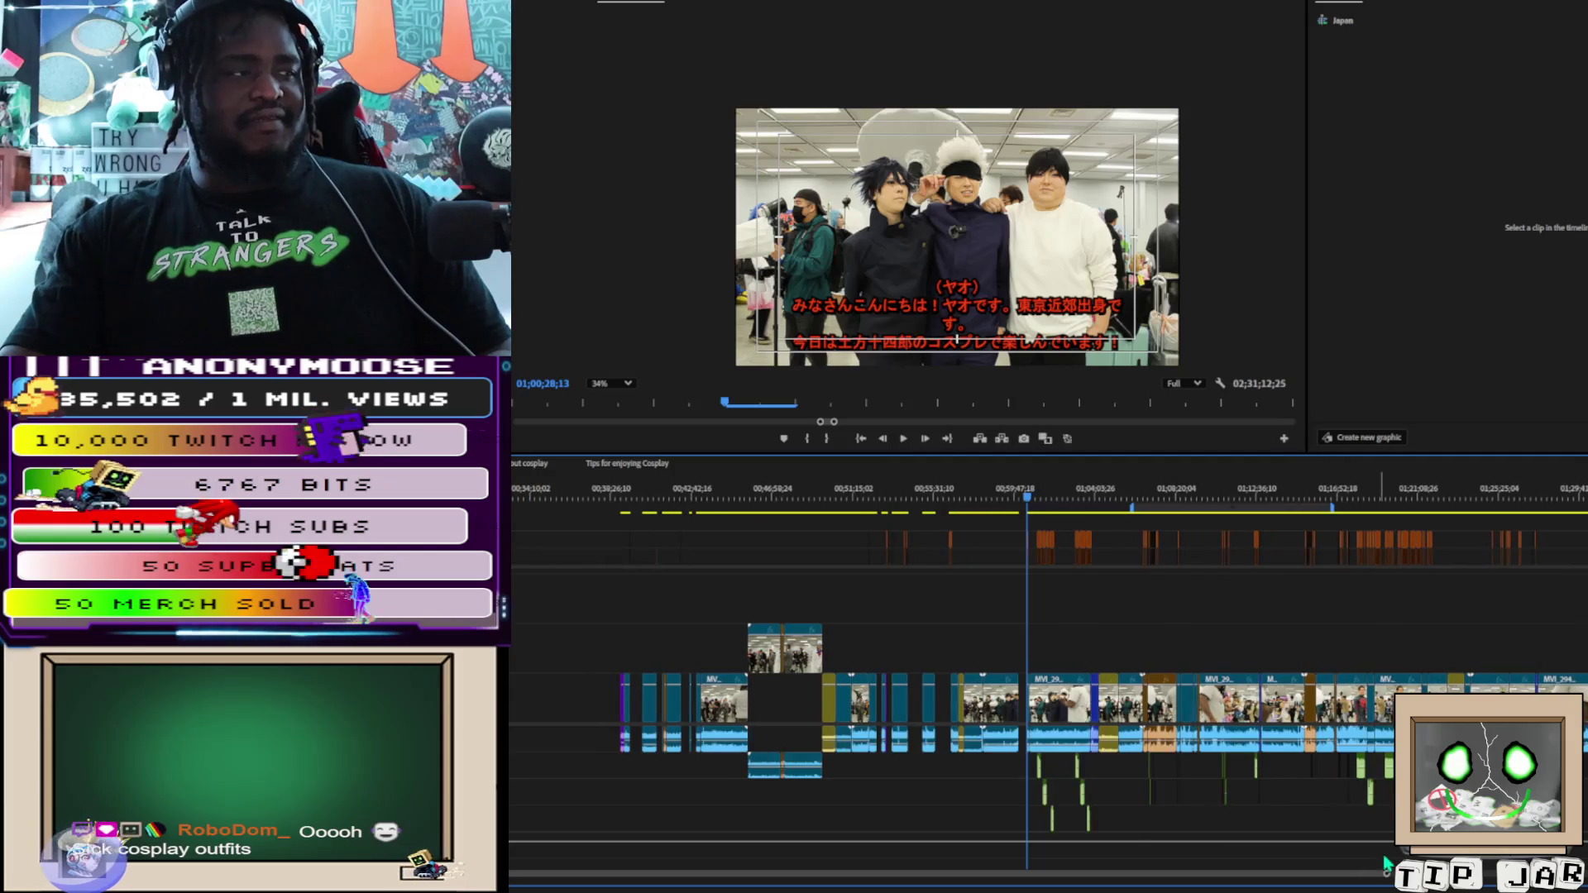
Marquee-select the group of interview clips near 00;27;36 and drag them slightly earlier
scroll(670, 745, up, 5)
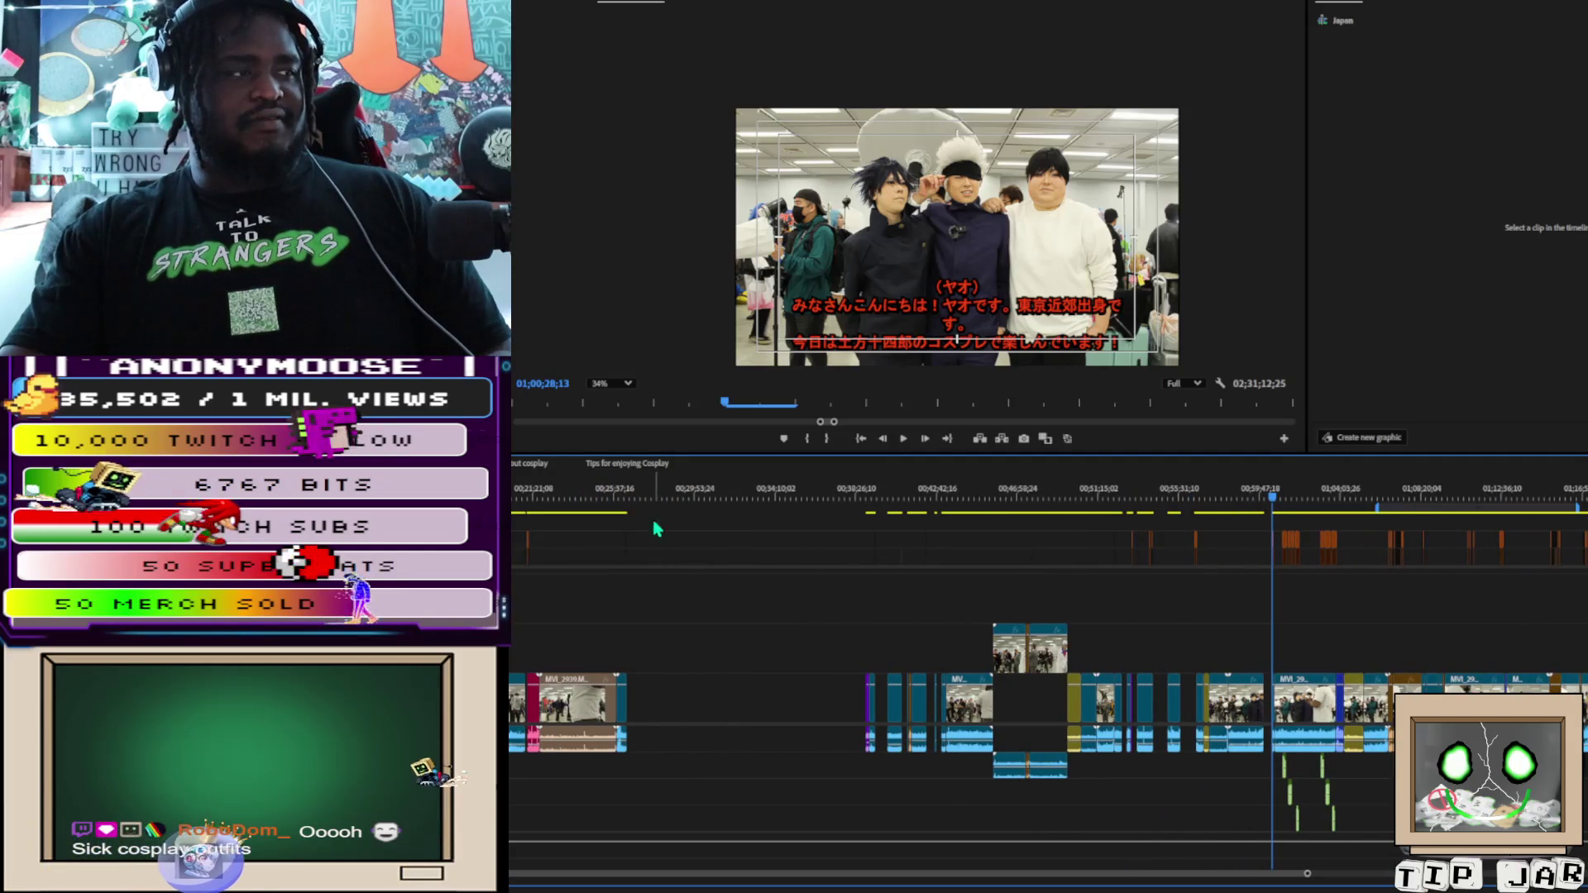
drag(660, 491, 644, 496)
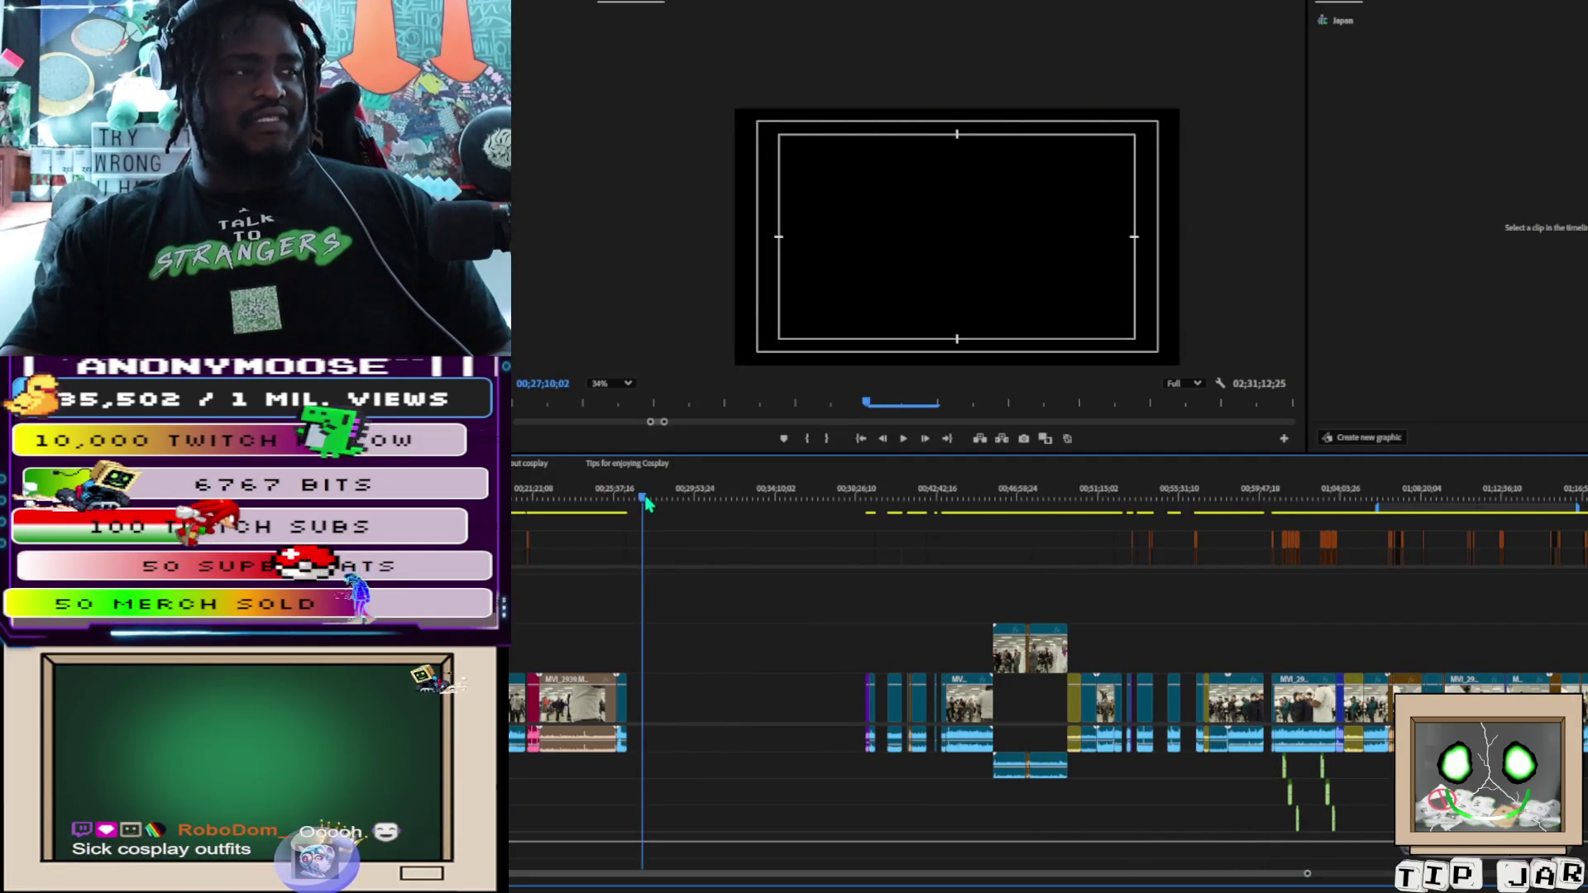
click(647, 545)
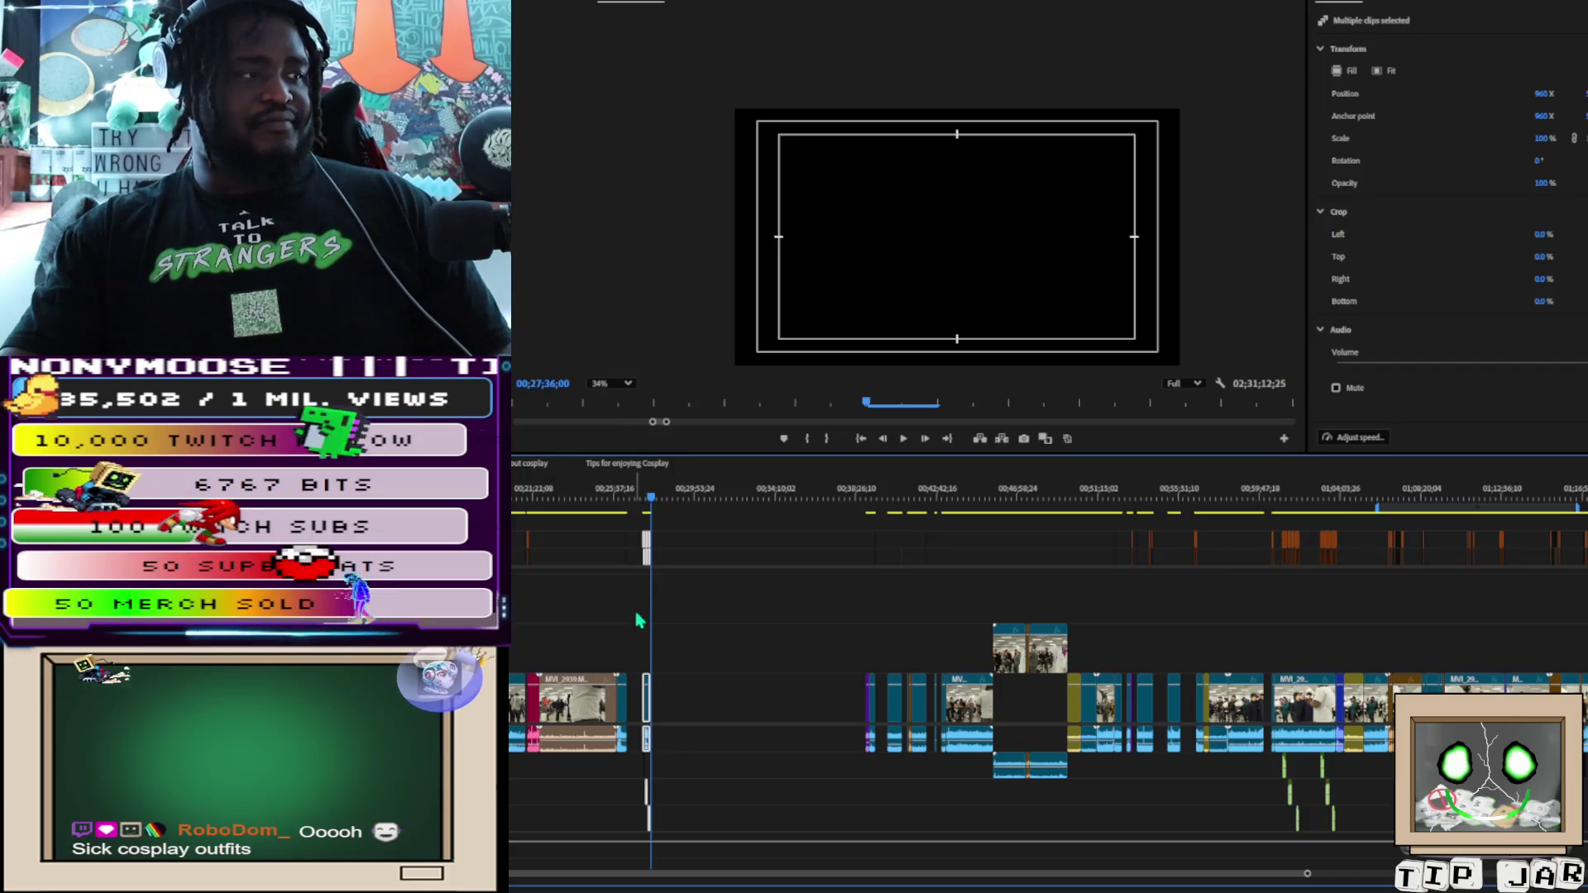
mouse_move(634, 527)
mouse_down()
mouse_move(593, 799)
mouse_move(509, 748)
mouse_up()
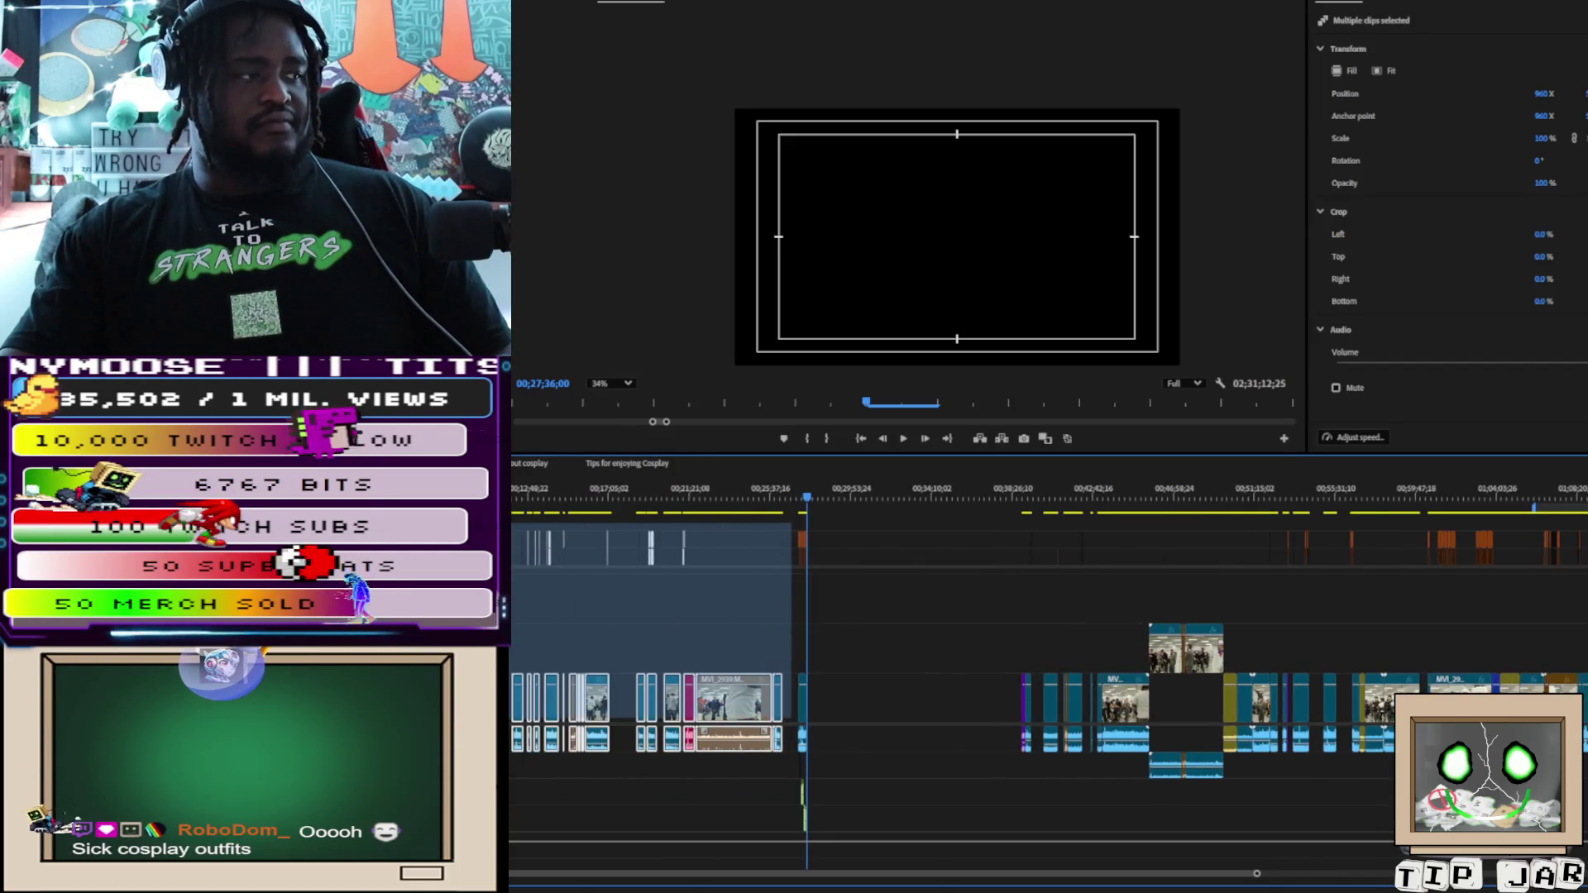
mouse_move(509, 690)
mouse_down()
mouse_move(510, 863)
mouse_move(509, 762)
mouse_move(509, 831)
mouse_move(509, 782)
mouse_up()
mouse_move(631, 524)
mouse_down()
mouse_move(762, 695)
mouse_move(795, 773)
mouse_up()
drag(732, 709, 732, 709)
click(982, 709)
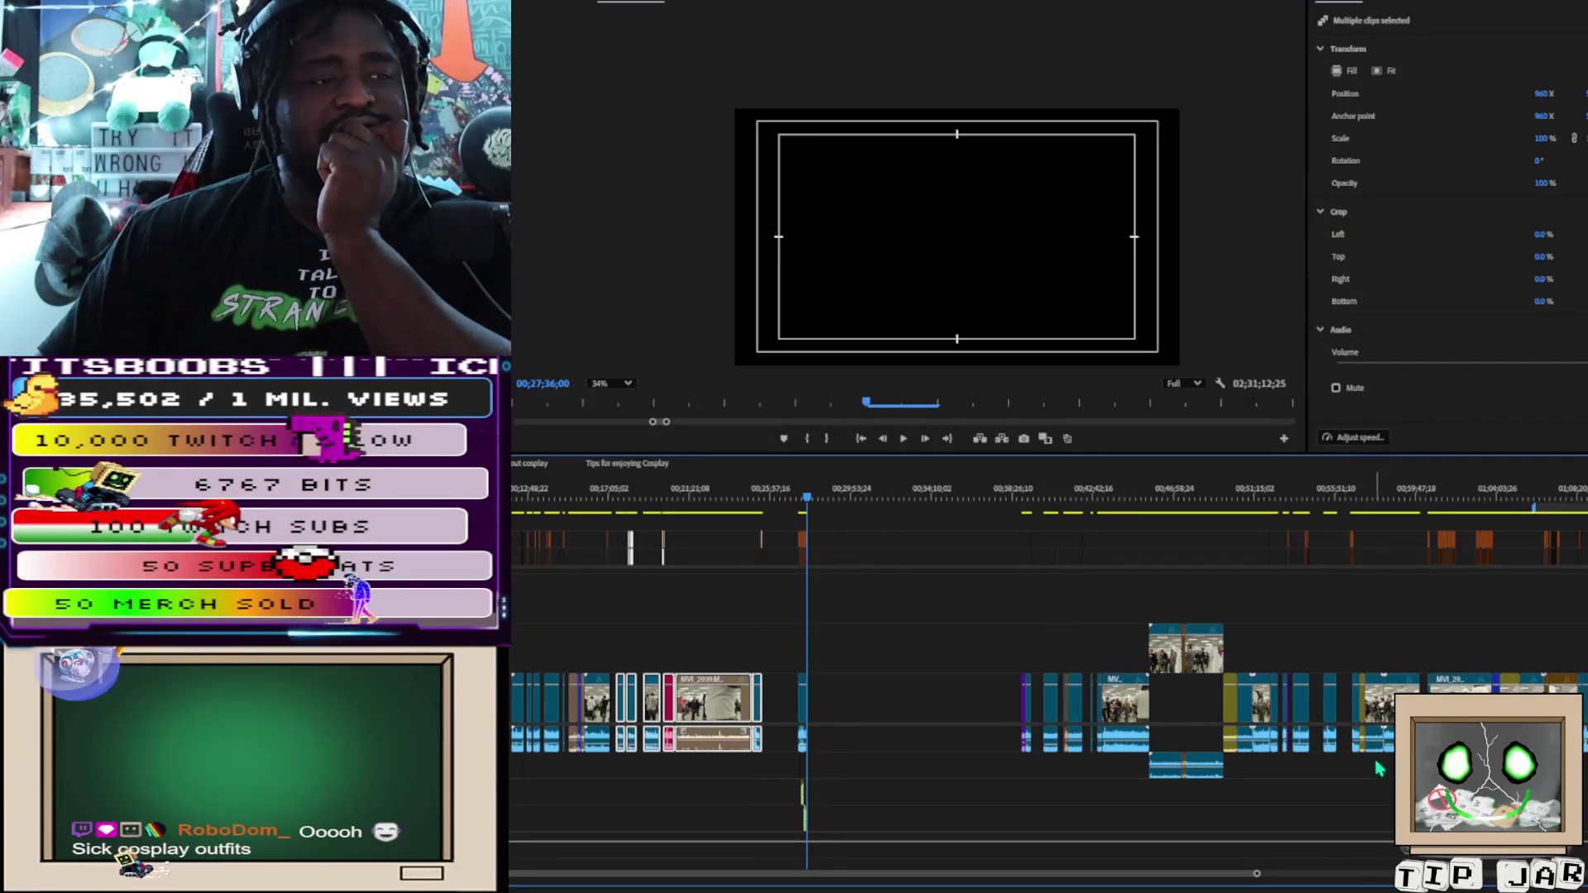
click(1435, 501)
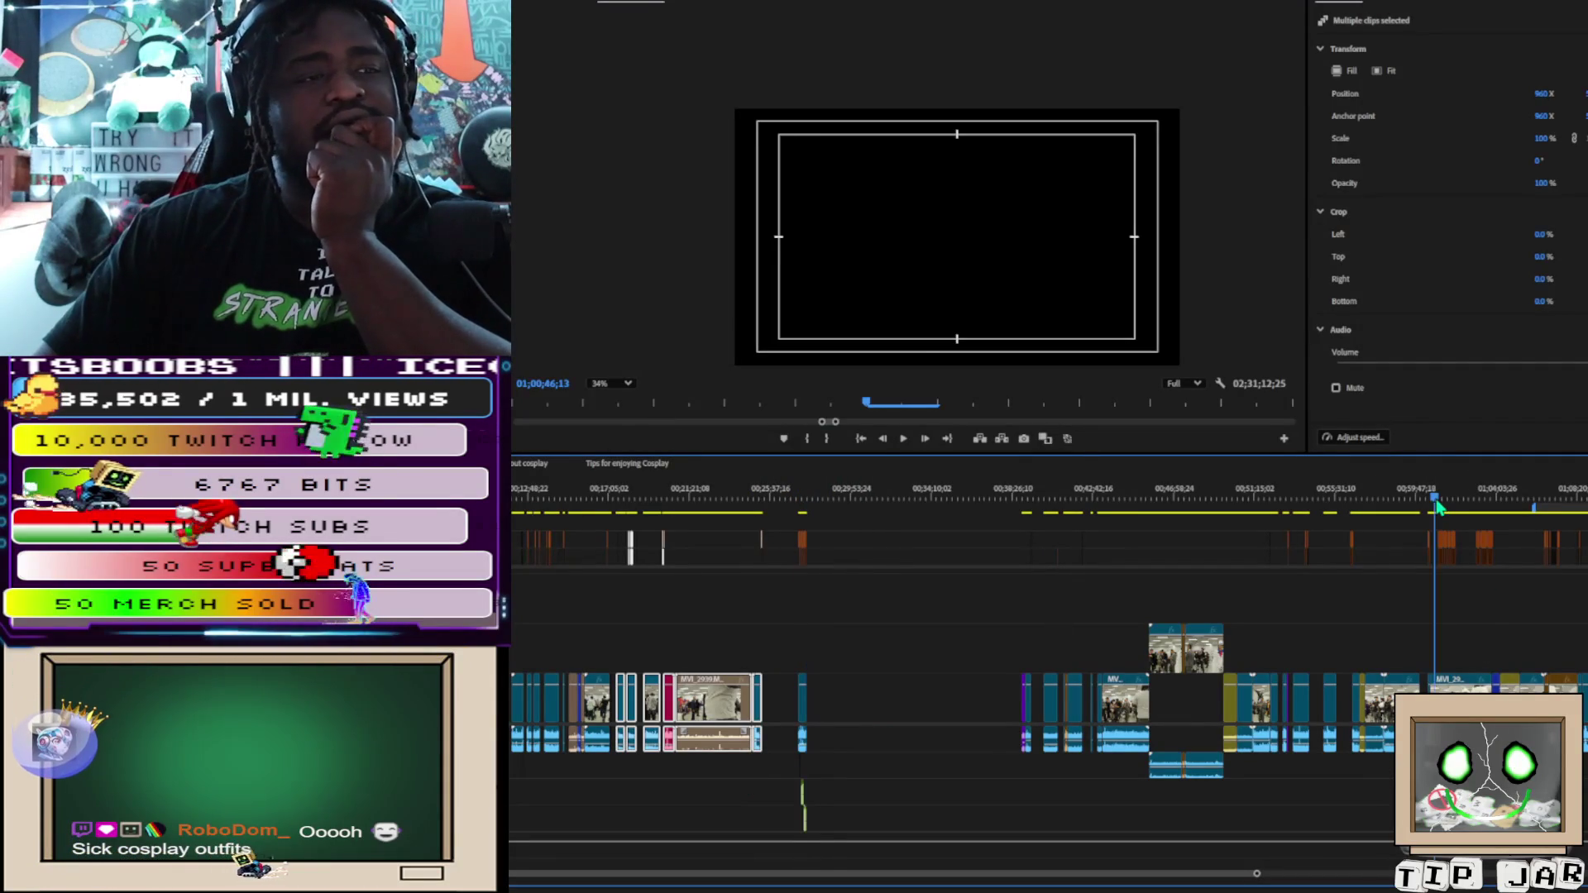
Settle on the three cosplayers near 01;00;46 and zoom the timeline in around that time
drag(1437, 506, 1440, 520)
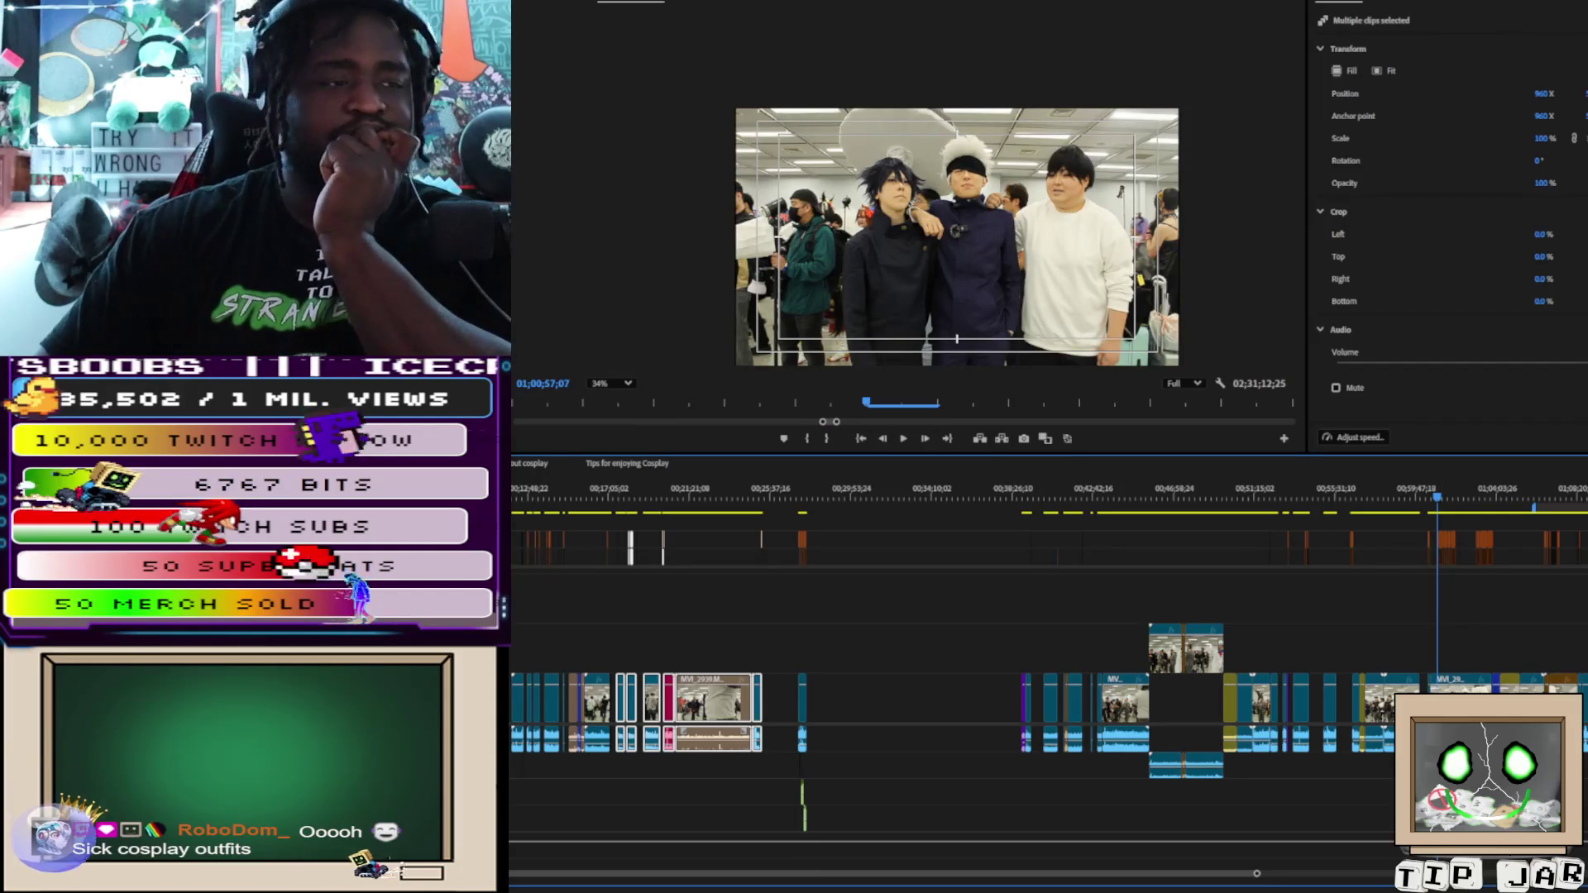
drag(1257, 876, 1050, 875)
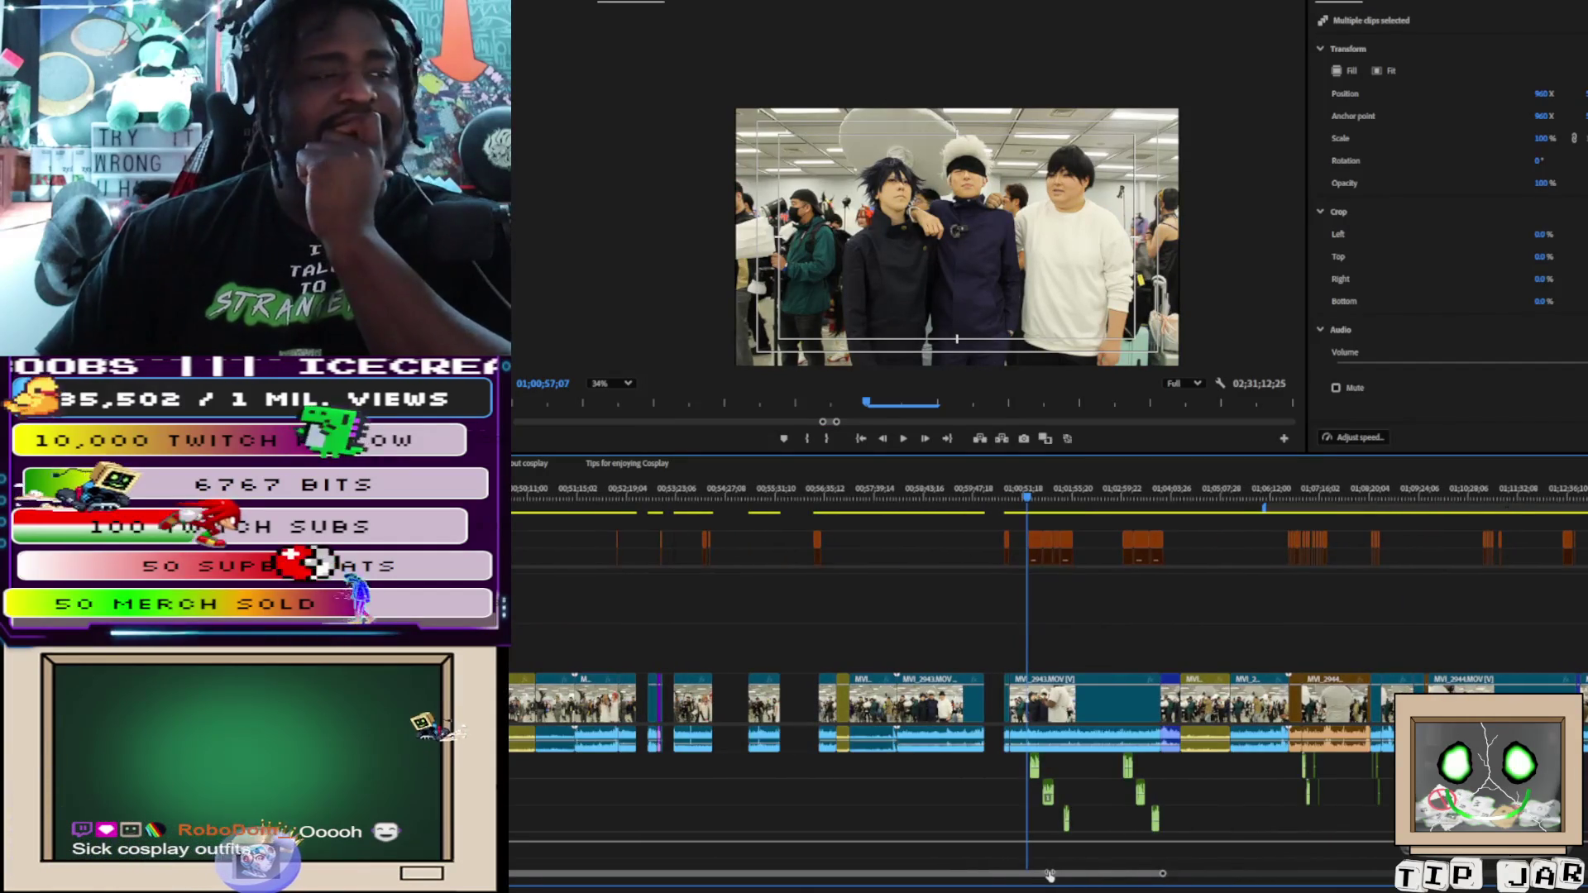
key(equal)
key(equal)
key(equal)
key(equal)
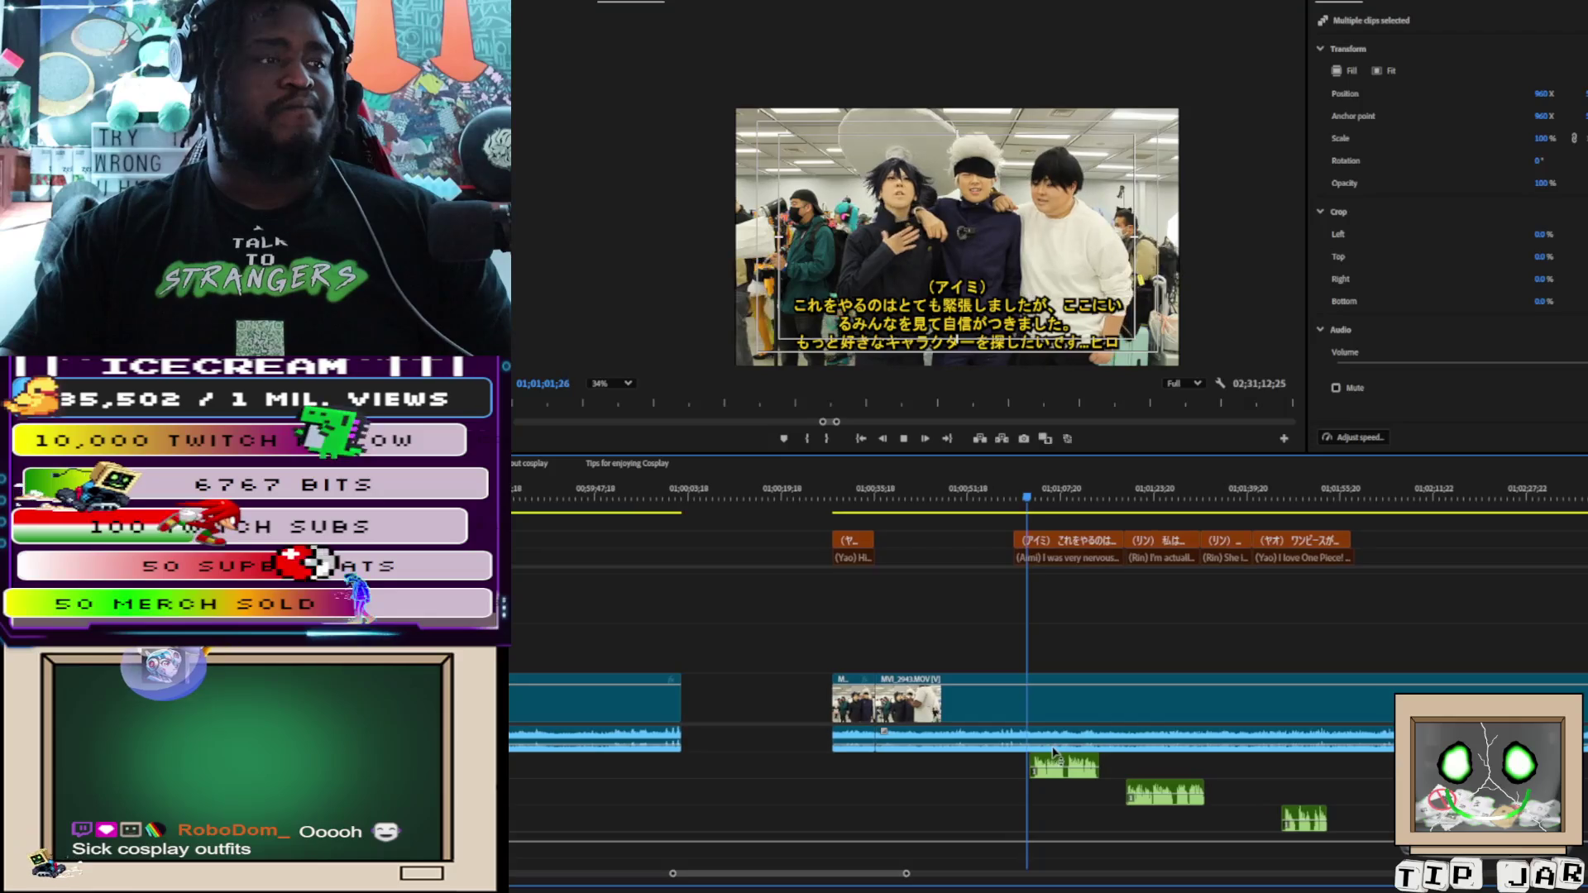
Move the three small green voice clips up one audio track
click(991, 747)
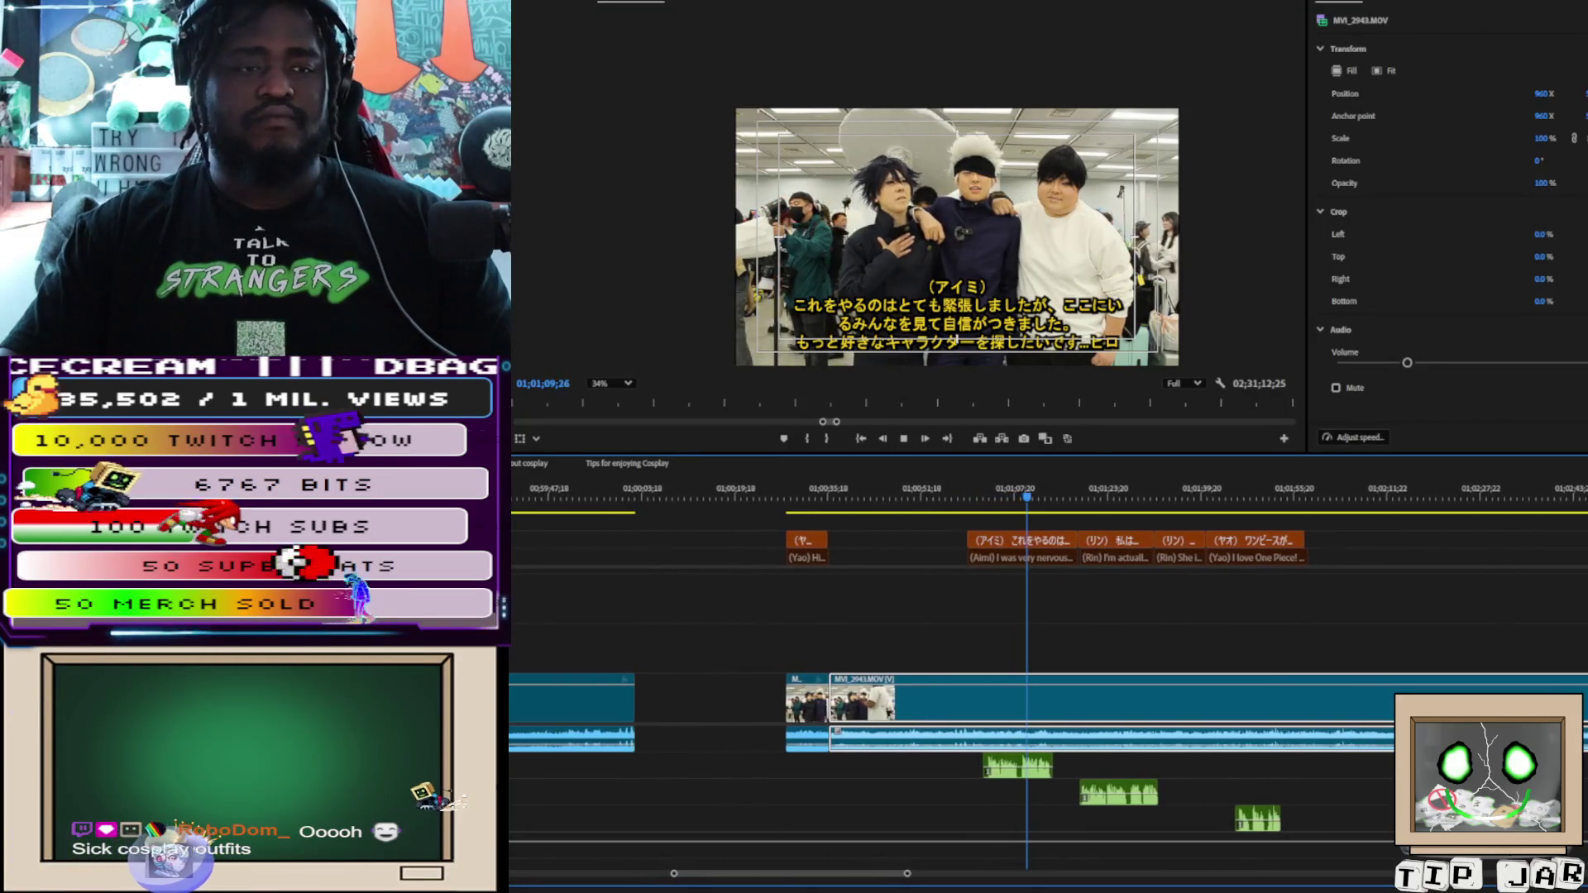
key(alt+equal)
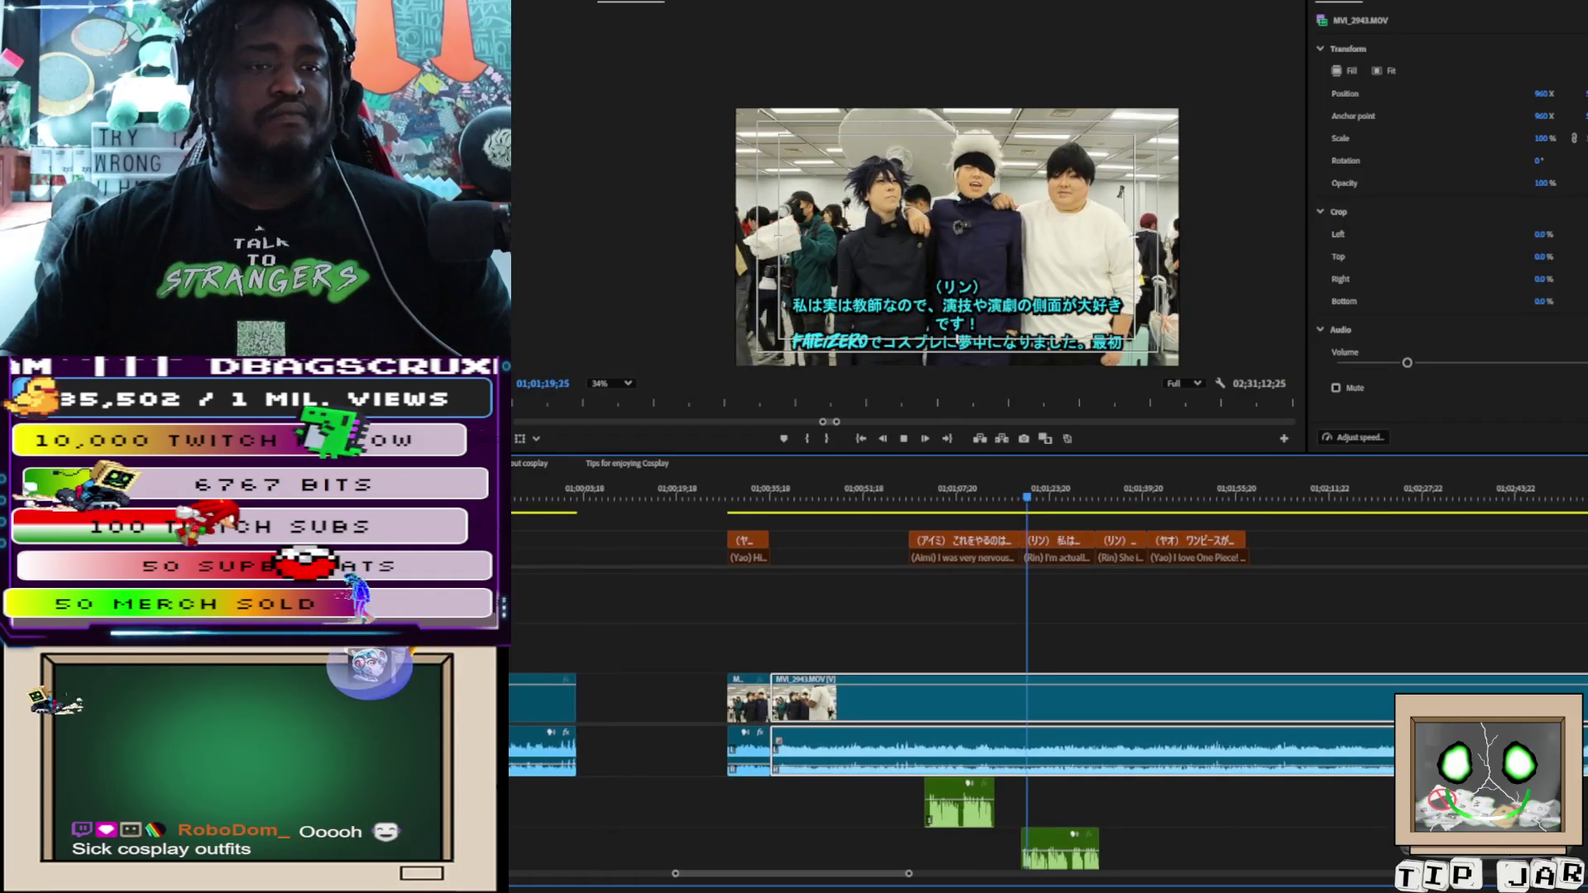
key(alt+minus)
key(alt+minus)
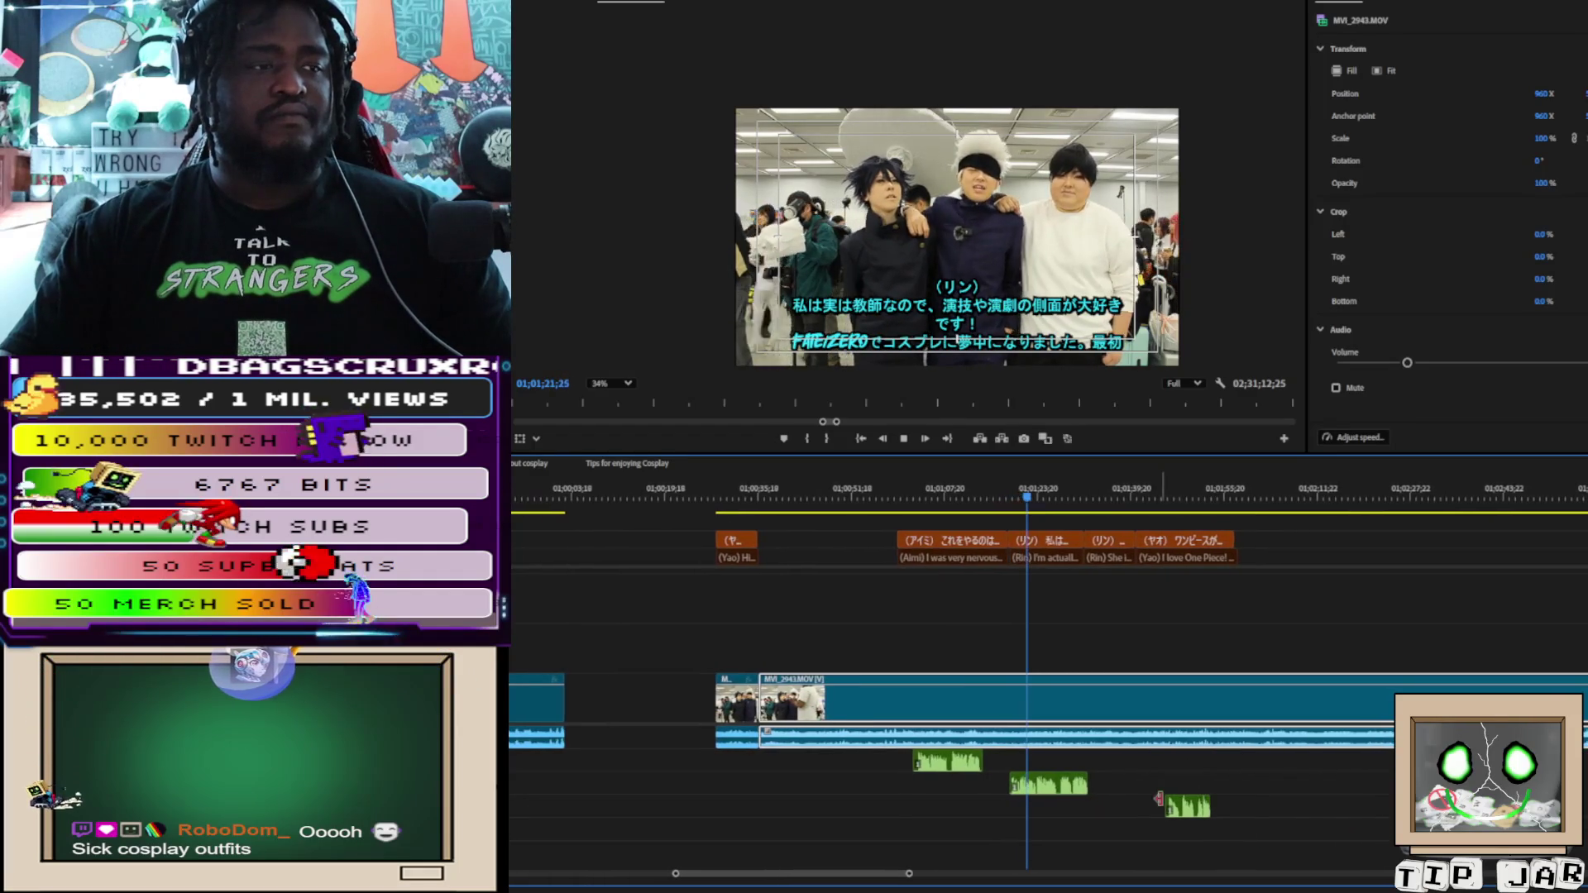
drag(1181, 814, 1179, 790)
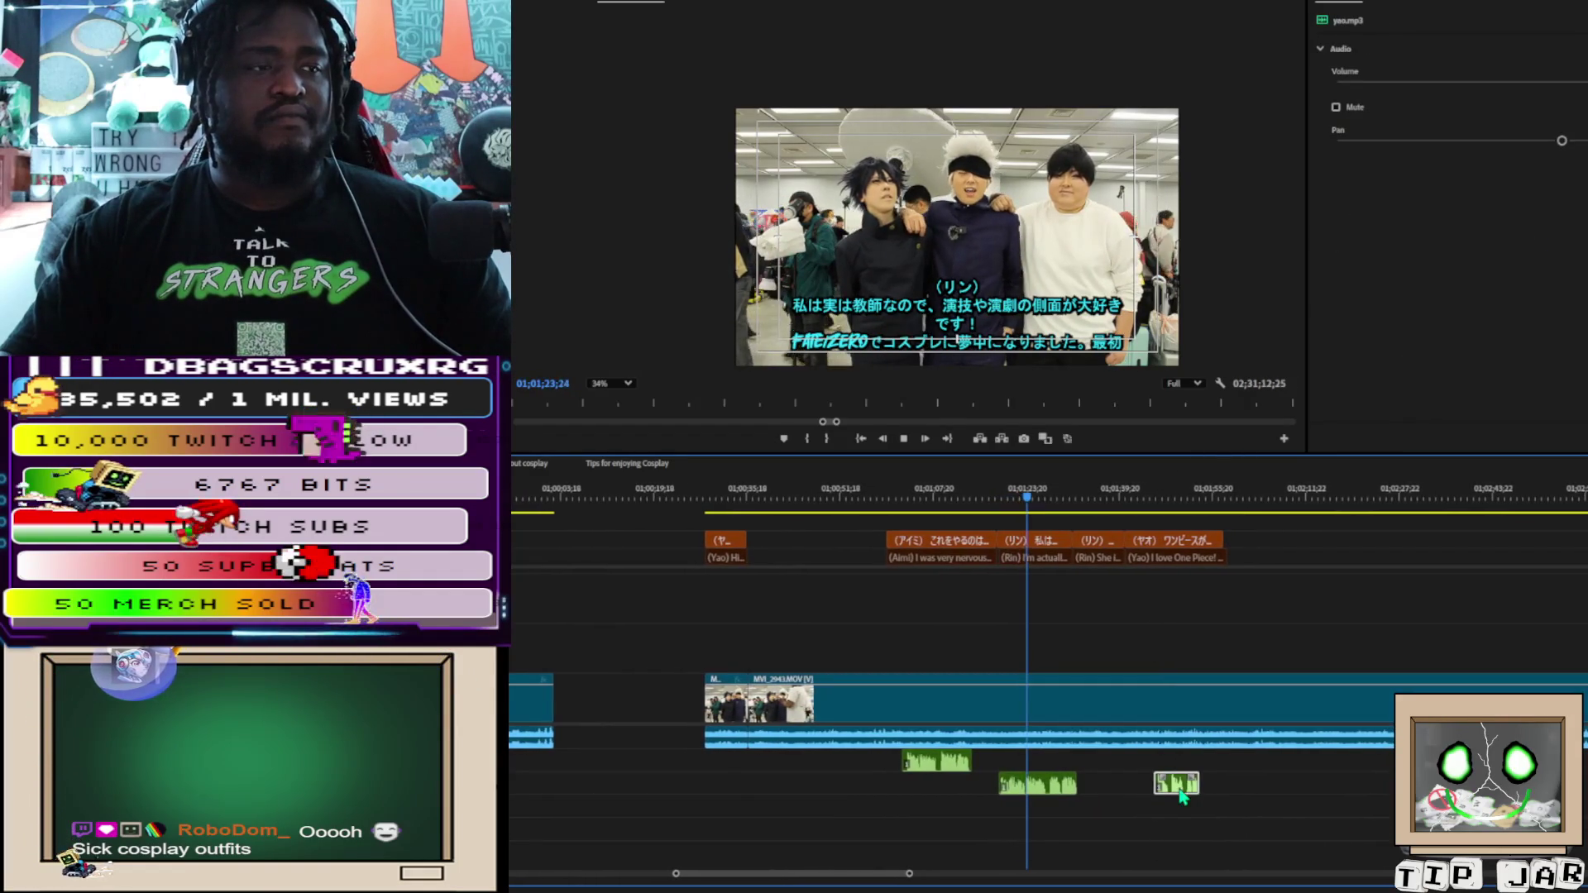
drag(1057, 798, 1047, 775)
drag(1162, 790, 1161, 767)
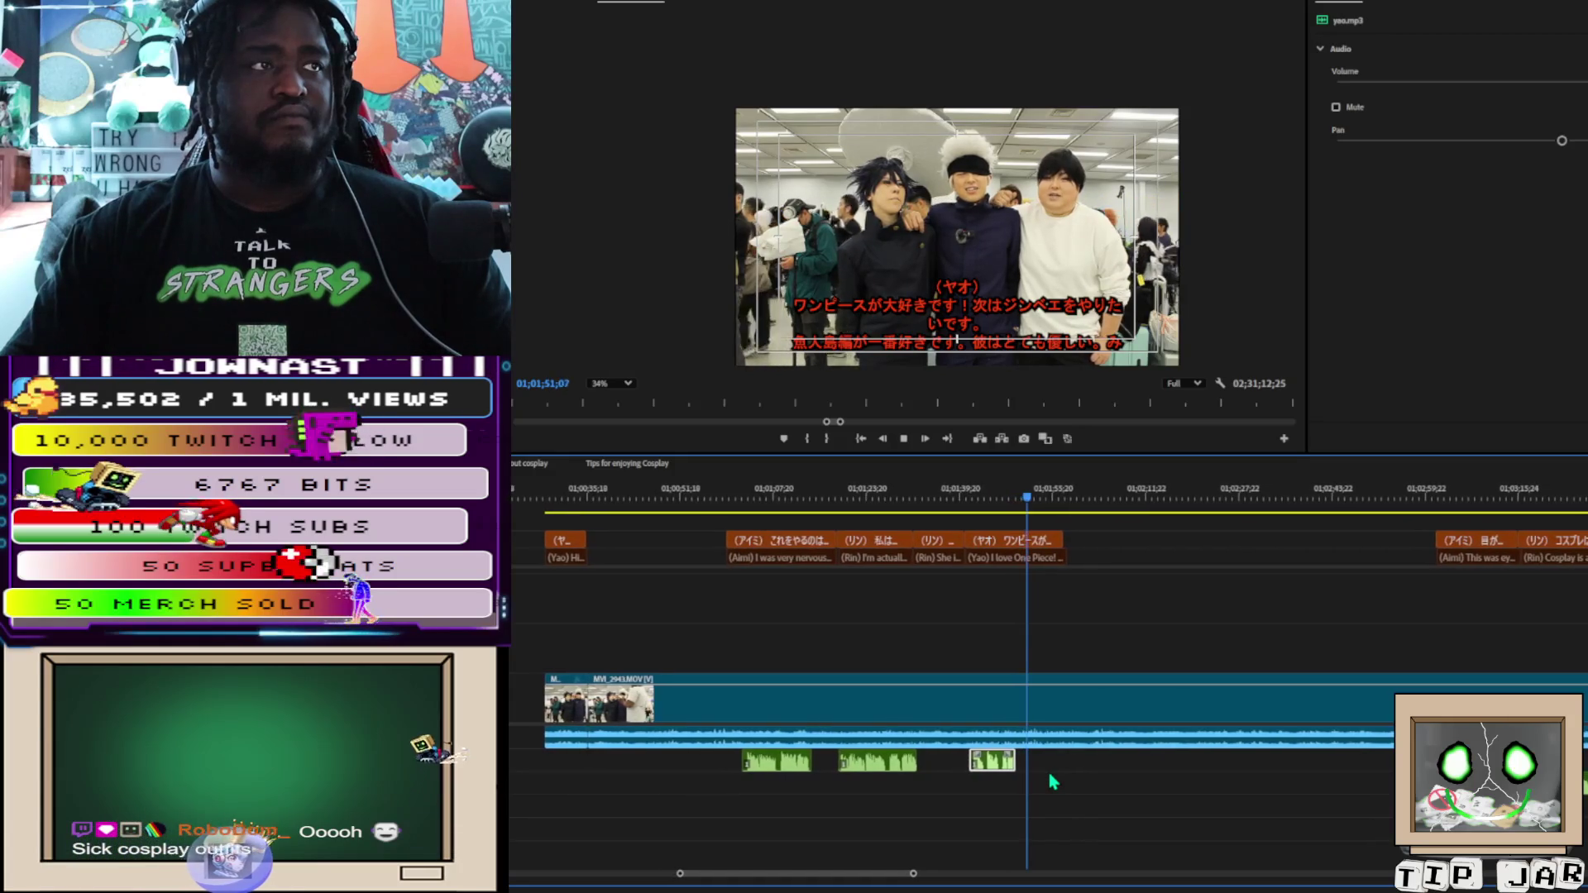
Split the interview and subtitles at 01;01;52;21 and select the split-off part
key(space)
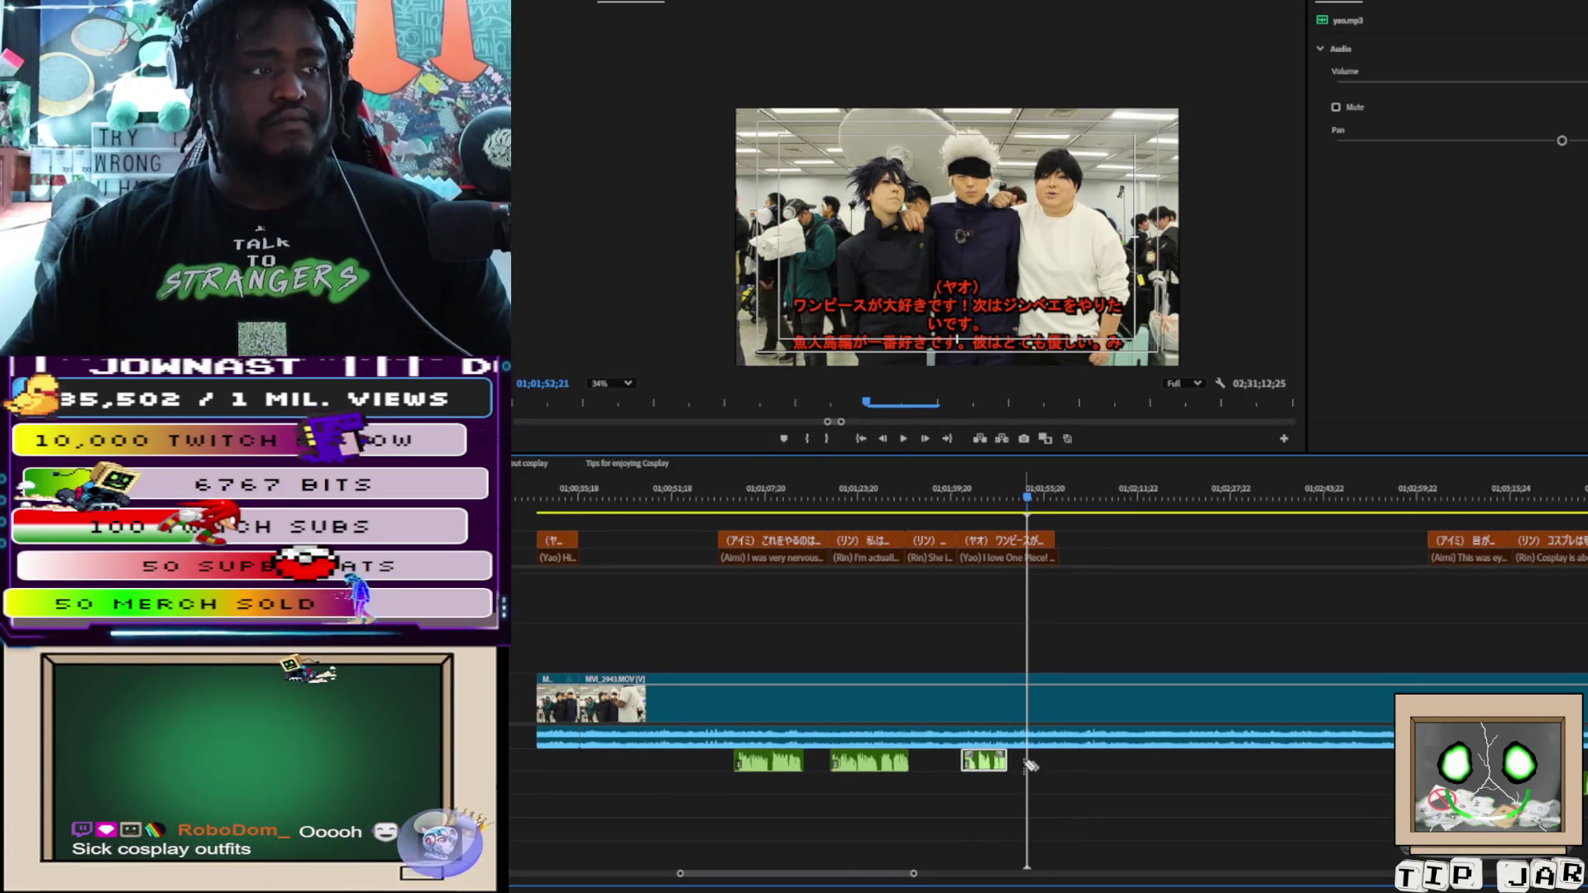
key(ctrl+k)
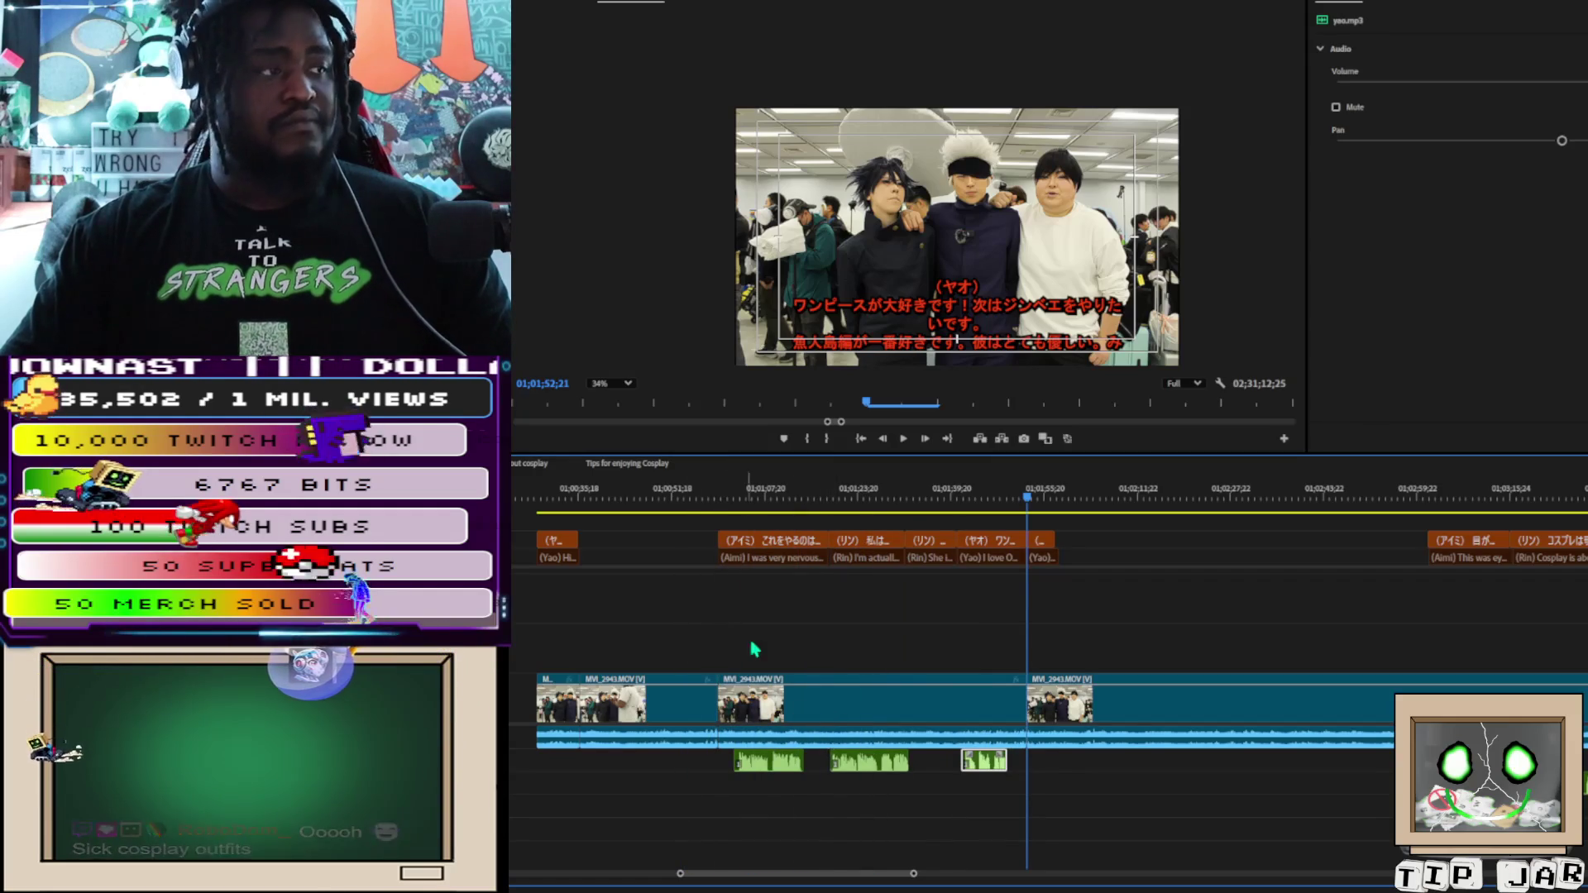
mouse_move(727, 523)
mouse_down()
mouse_move(906, 610)
mouse_move(1020, 804)
mouse_up()
Cut the first three-cosplayer interview part with subtitles and audio, and paste it at 00;27;40;16
key(Delete)
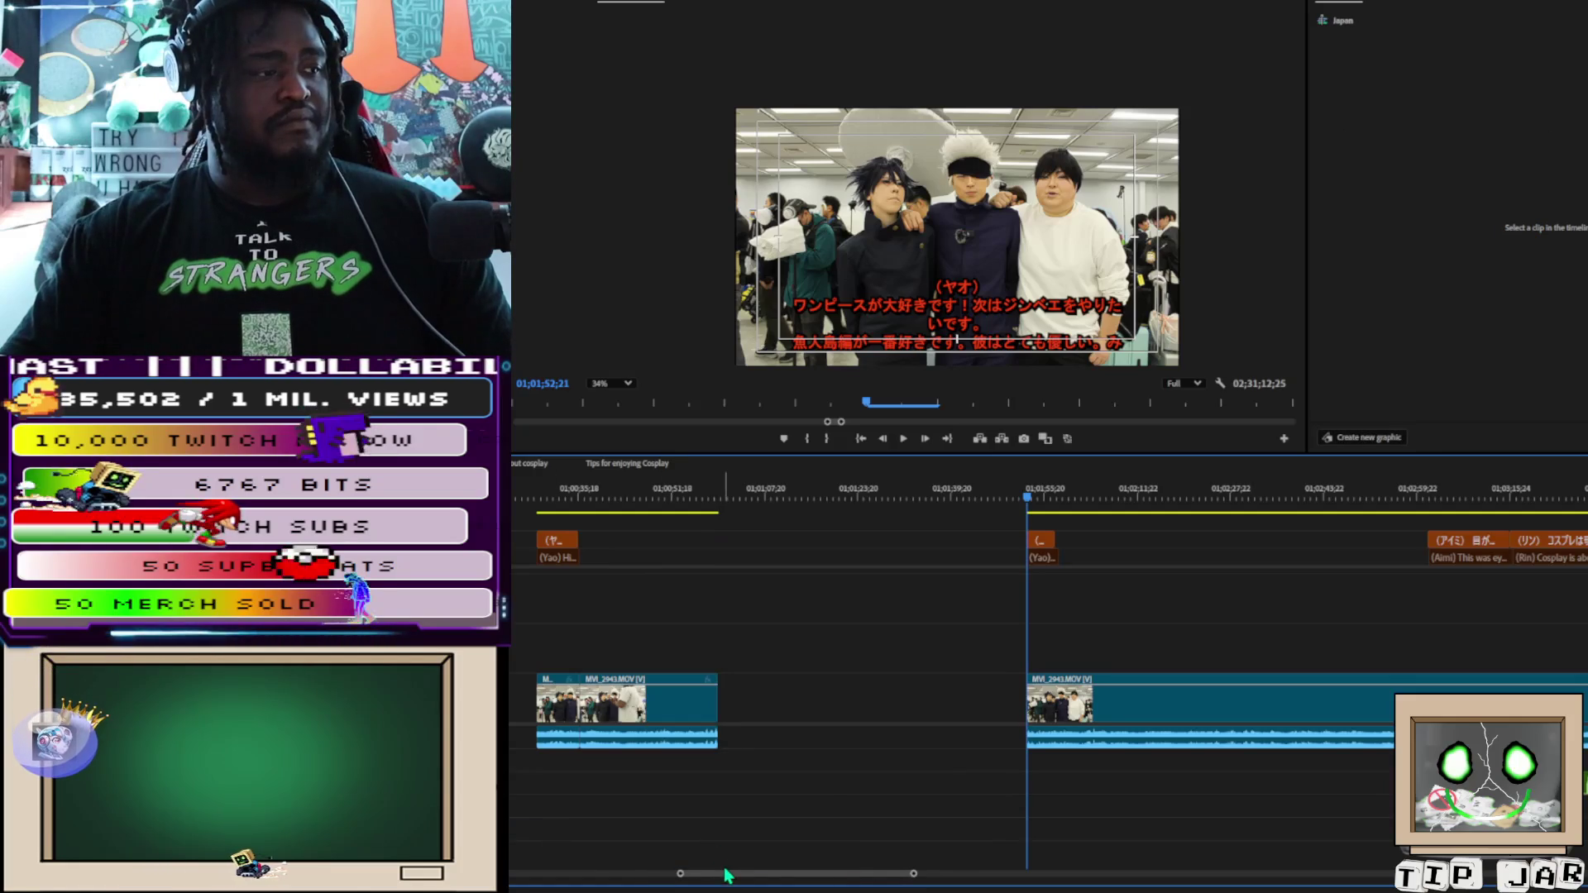
mouse_move(726, 875)
mouse_down()
mouse_move(479, 869)
mouse_move(447, 827)
mouse_move(645, 589)
mouse_up()
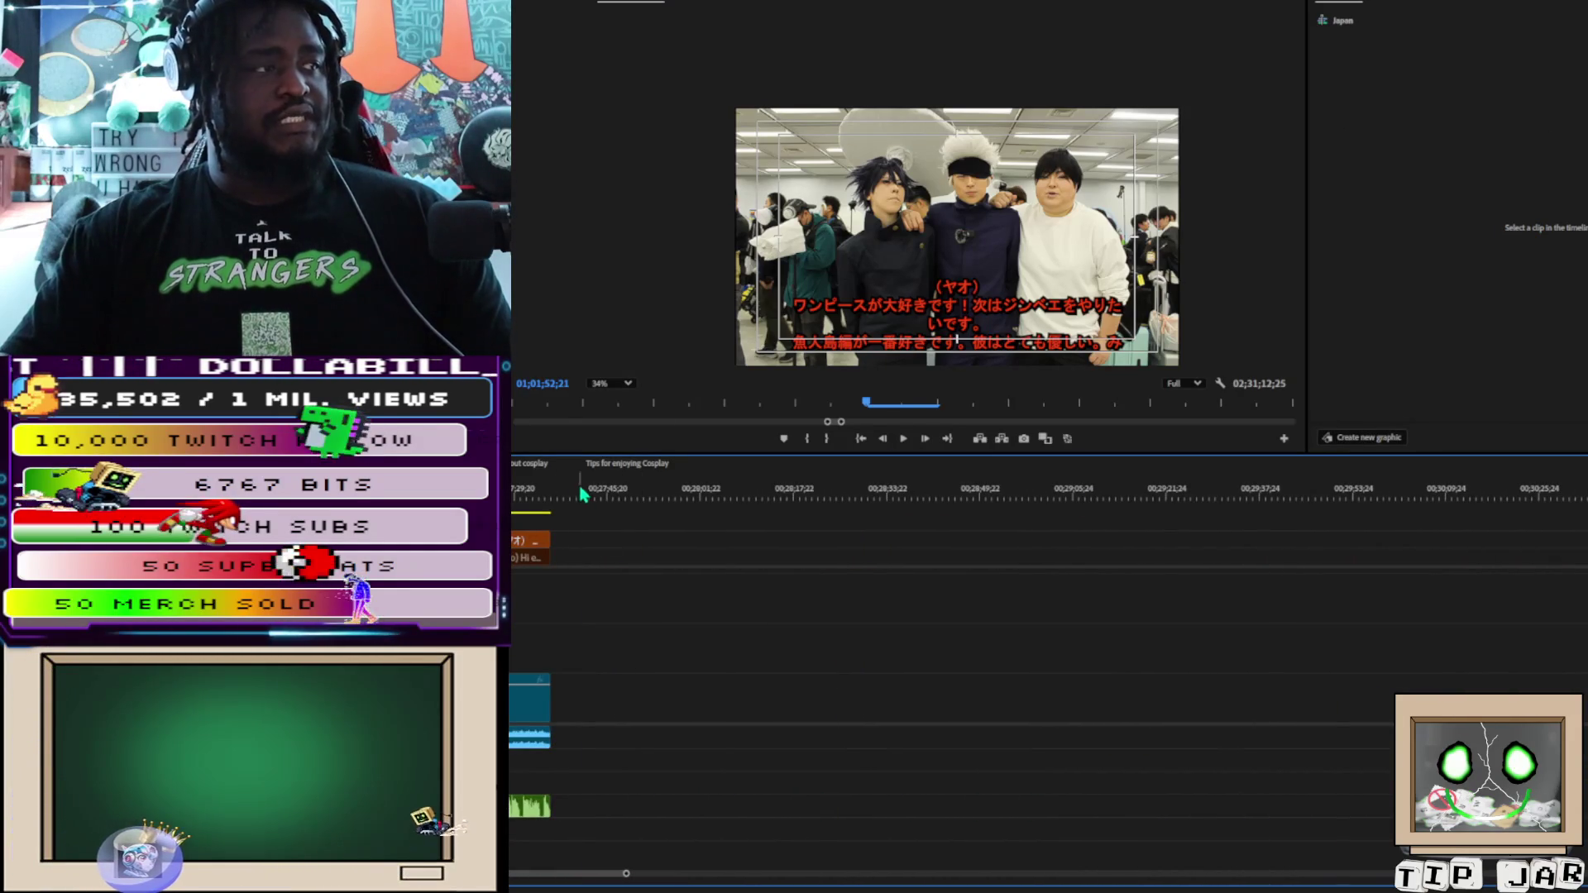
click(579, 494)
key(ctrl+v)
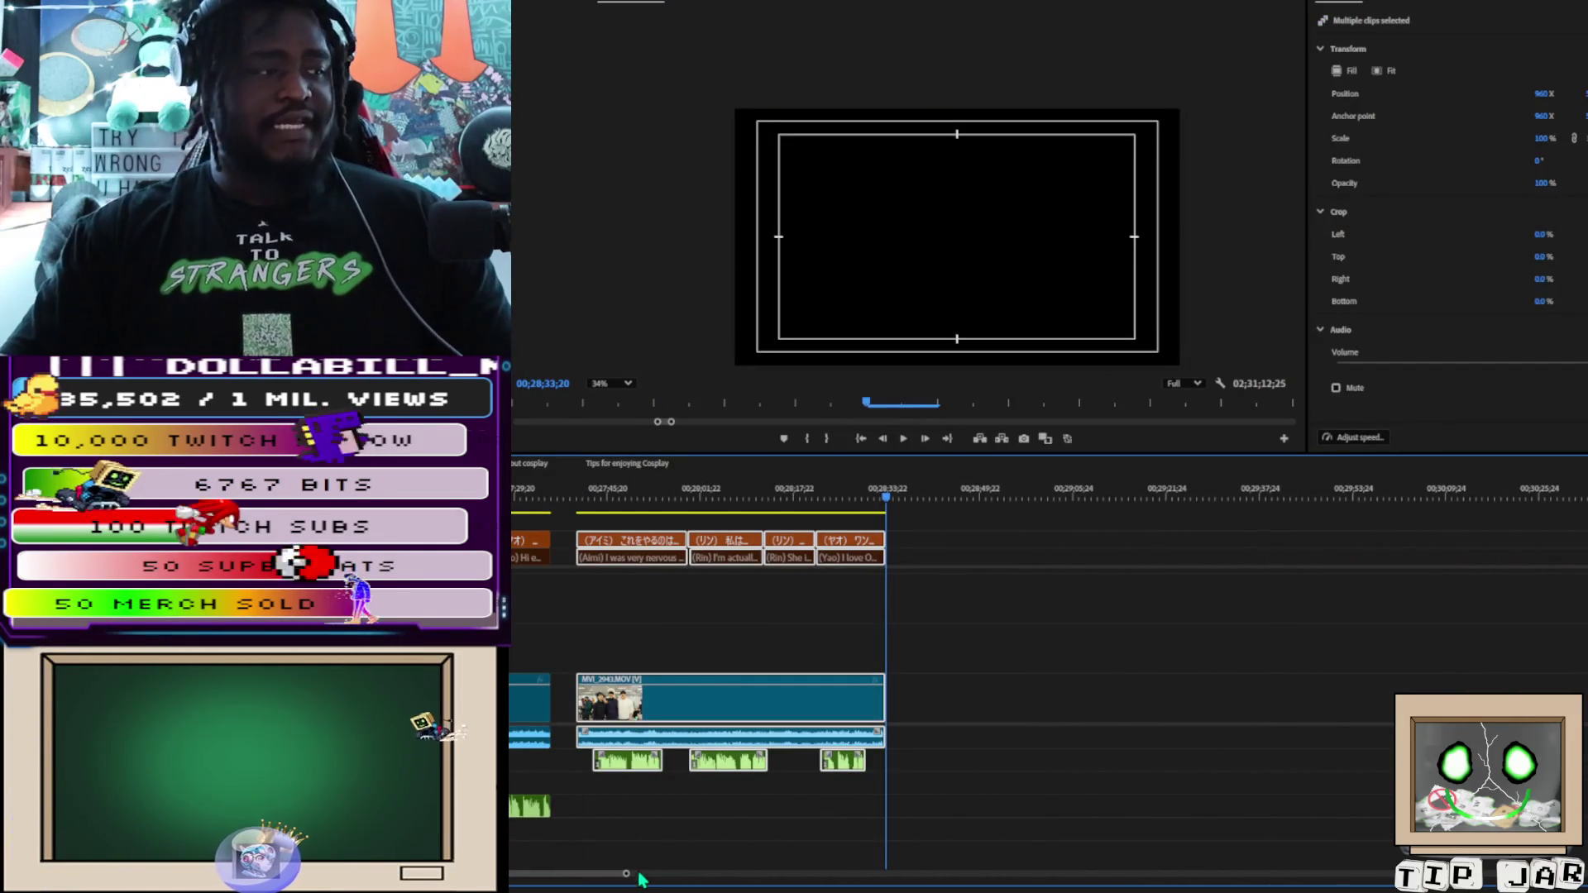
mouse_move(616, 876)
mouse_down()
mouse_move(1118, 890)
mouse_move(926, 879)
mouse_up()
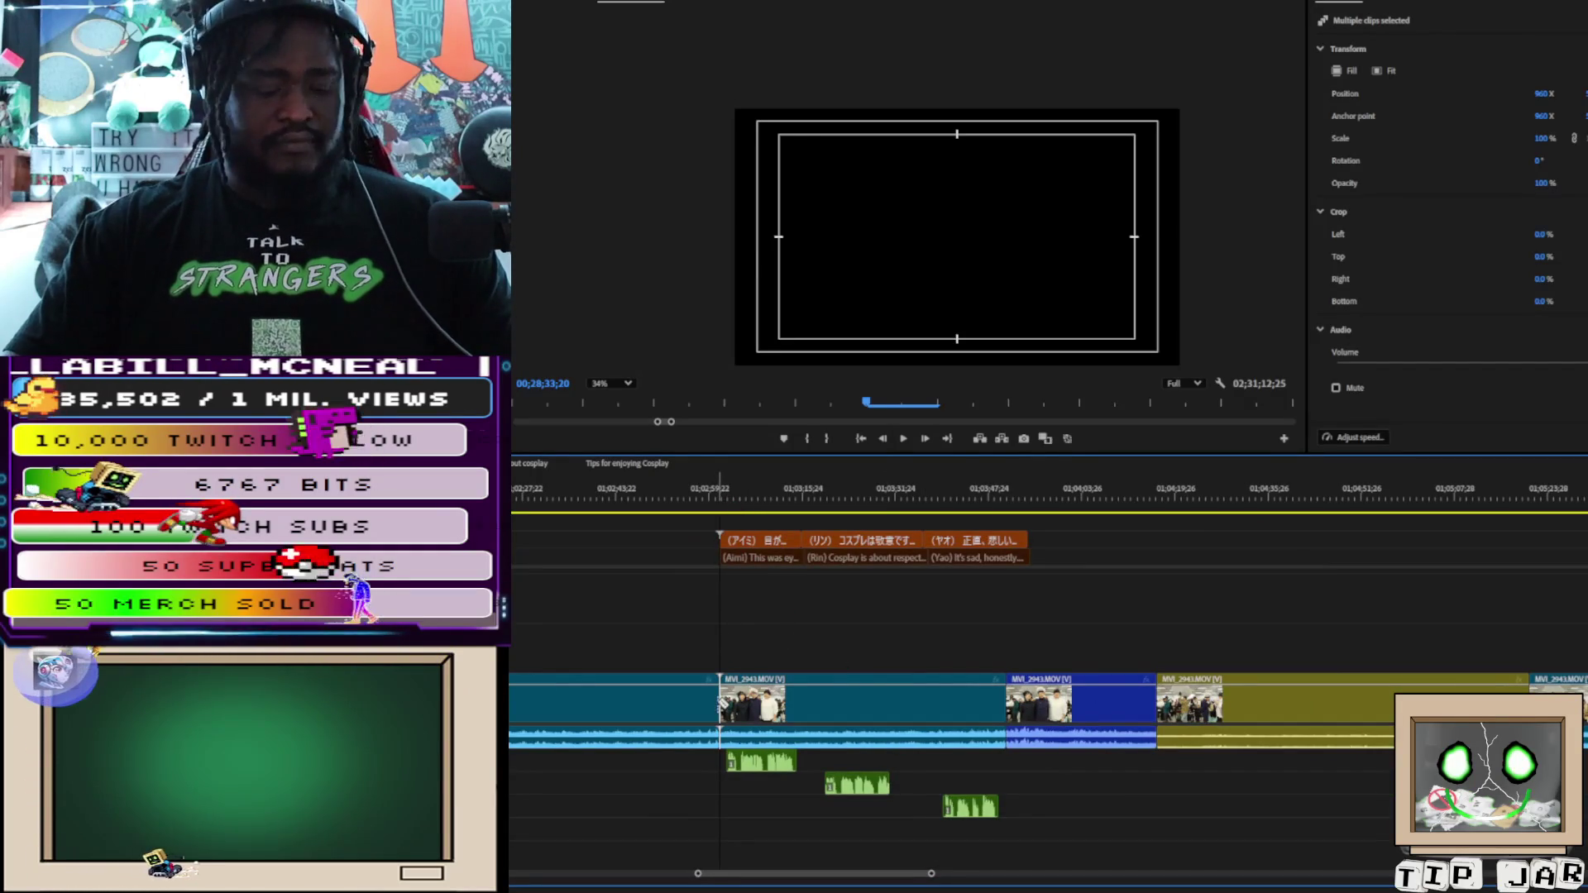
Move the section's two green voice clips up one audio track, then review its playback
key(space)
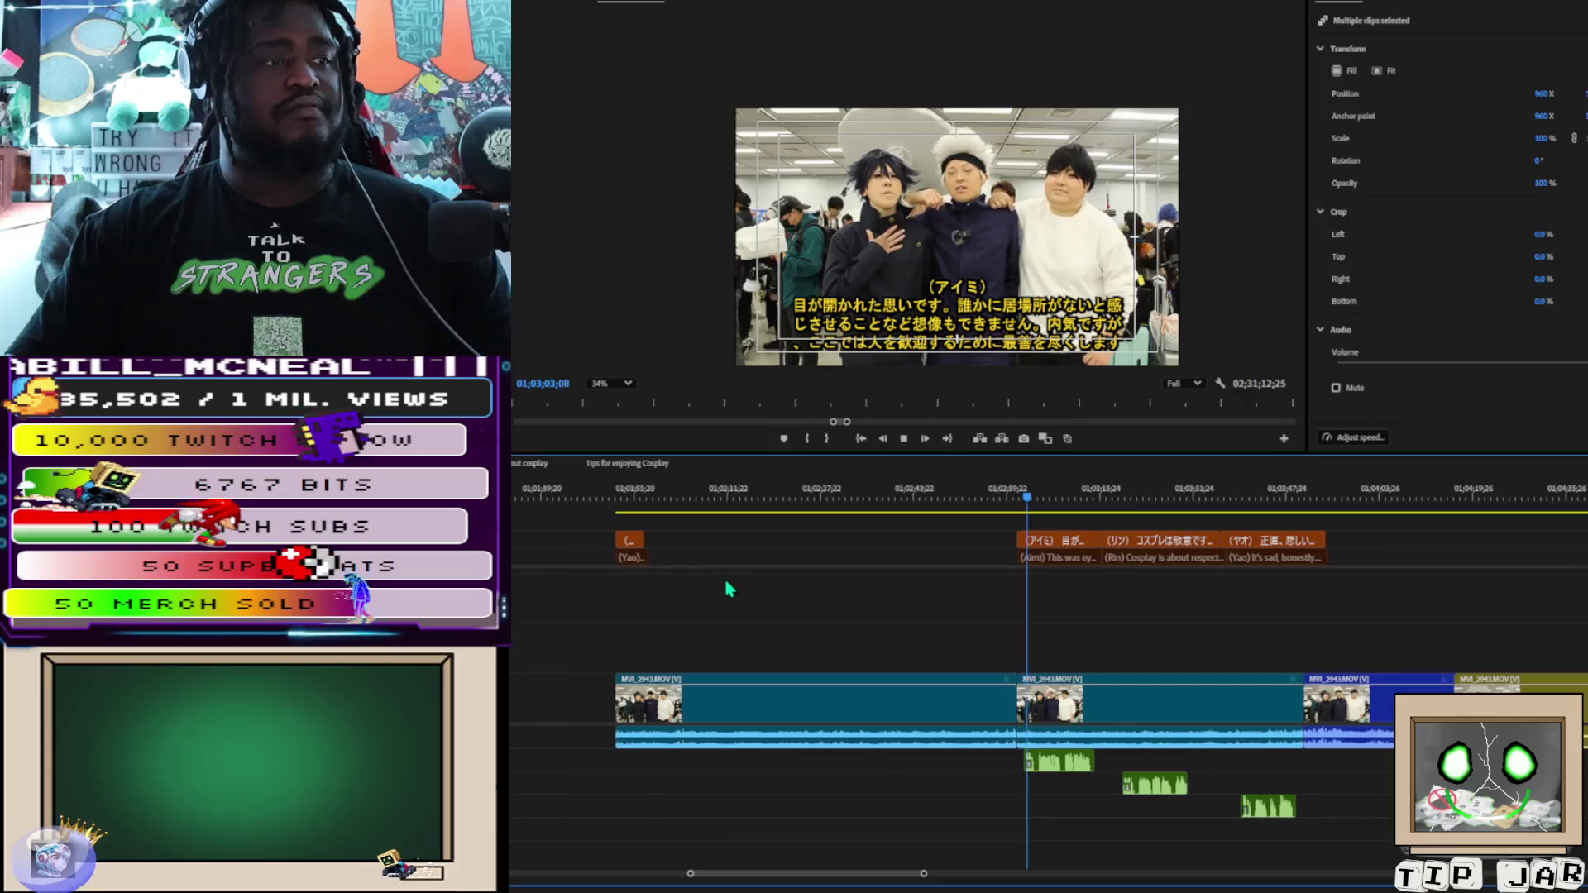
drag(1149, 784, 1141, 761)
drag(1250, 813, 1243, 778)
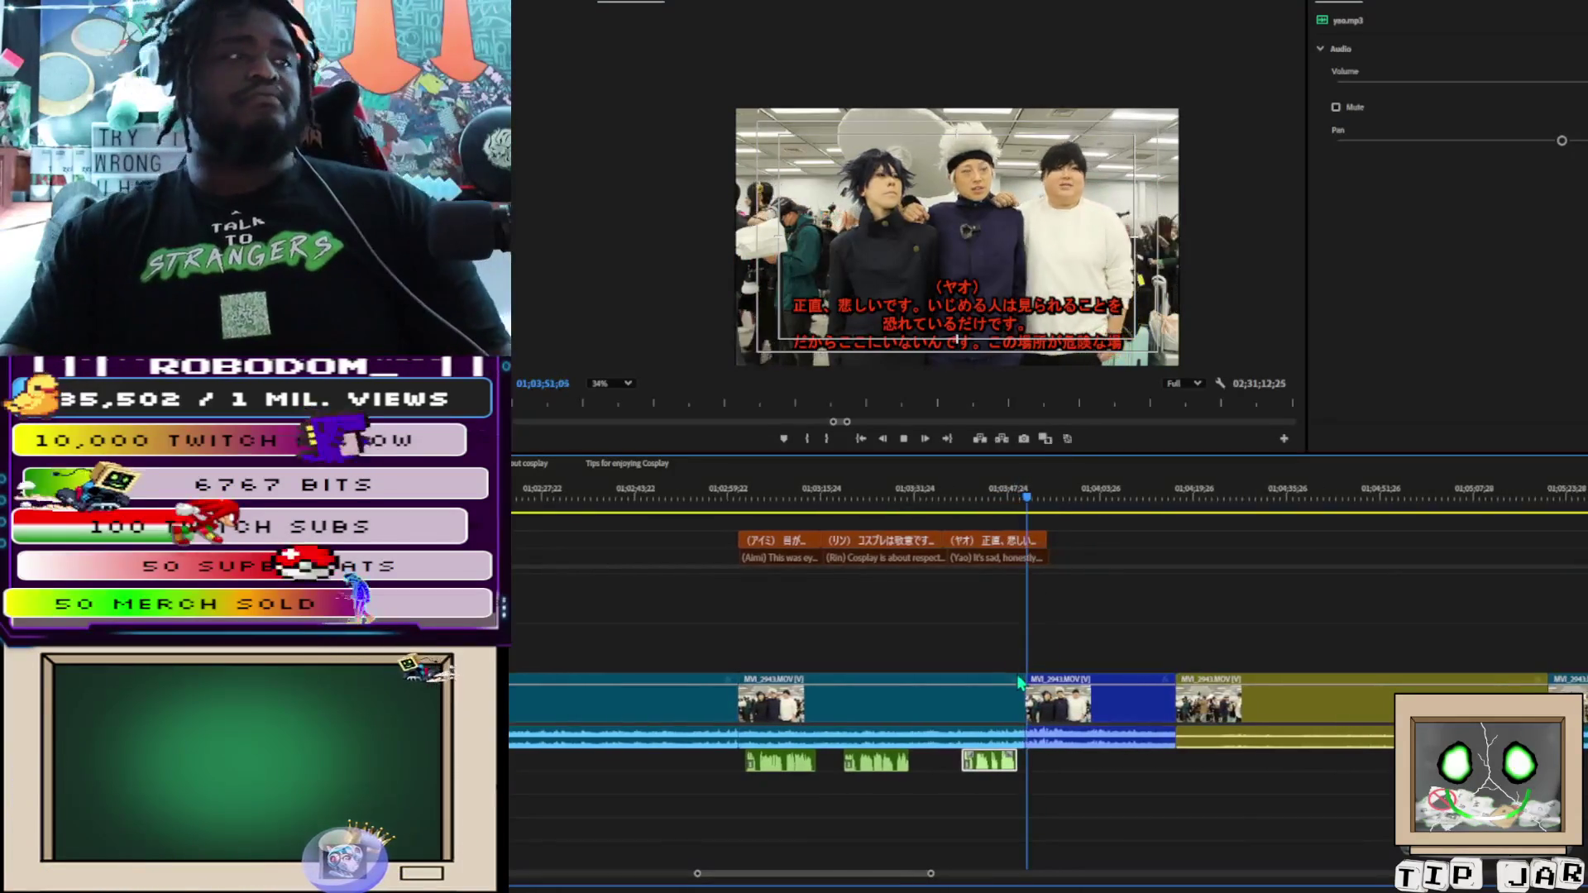
key(space)
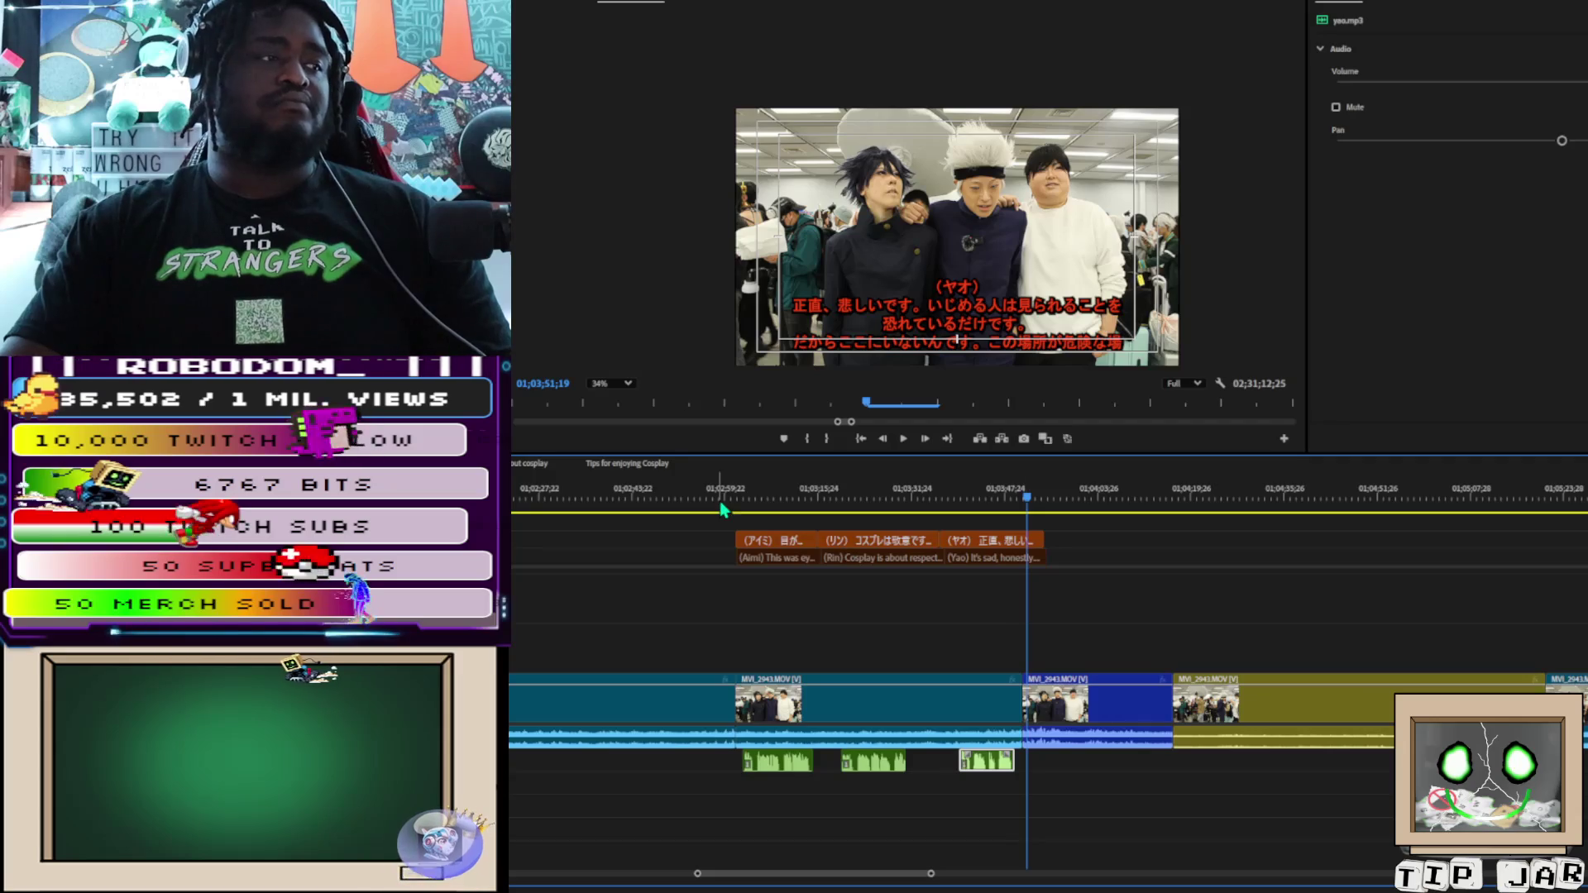
key(space)
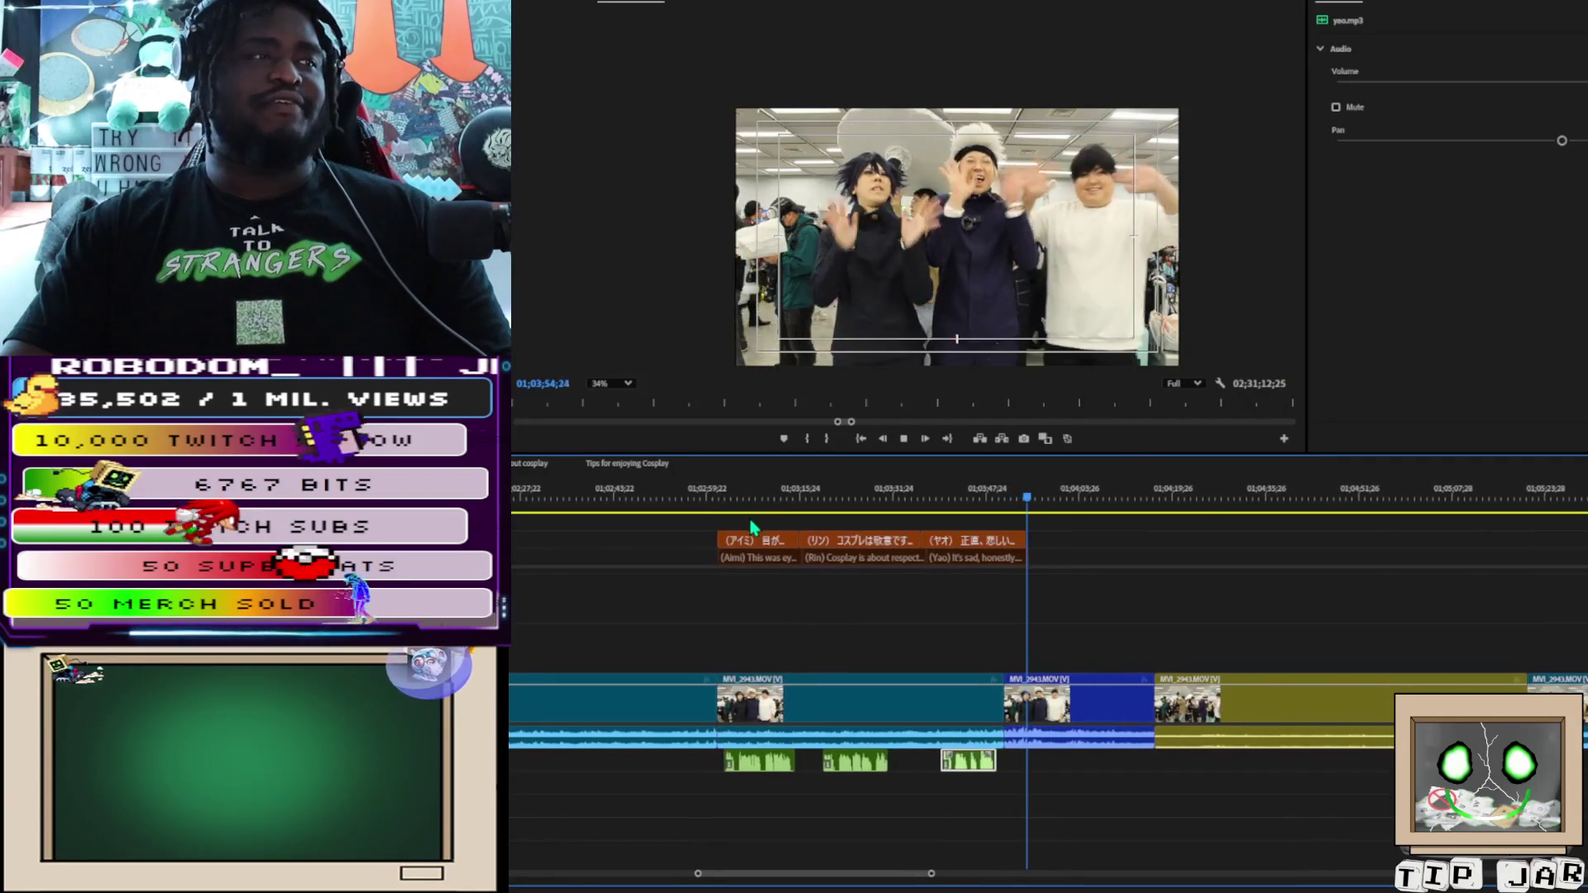
key(space)
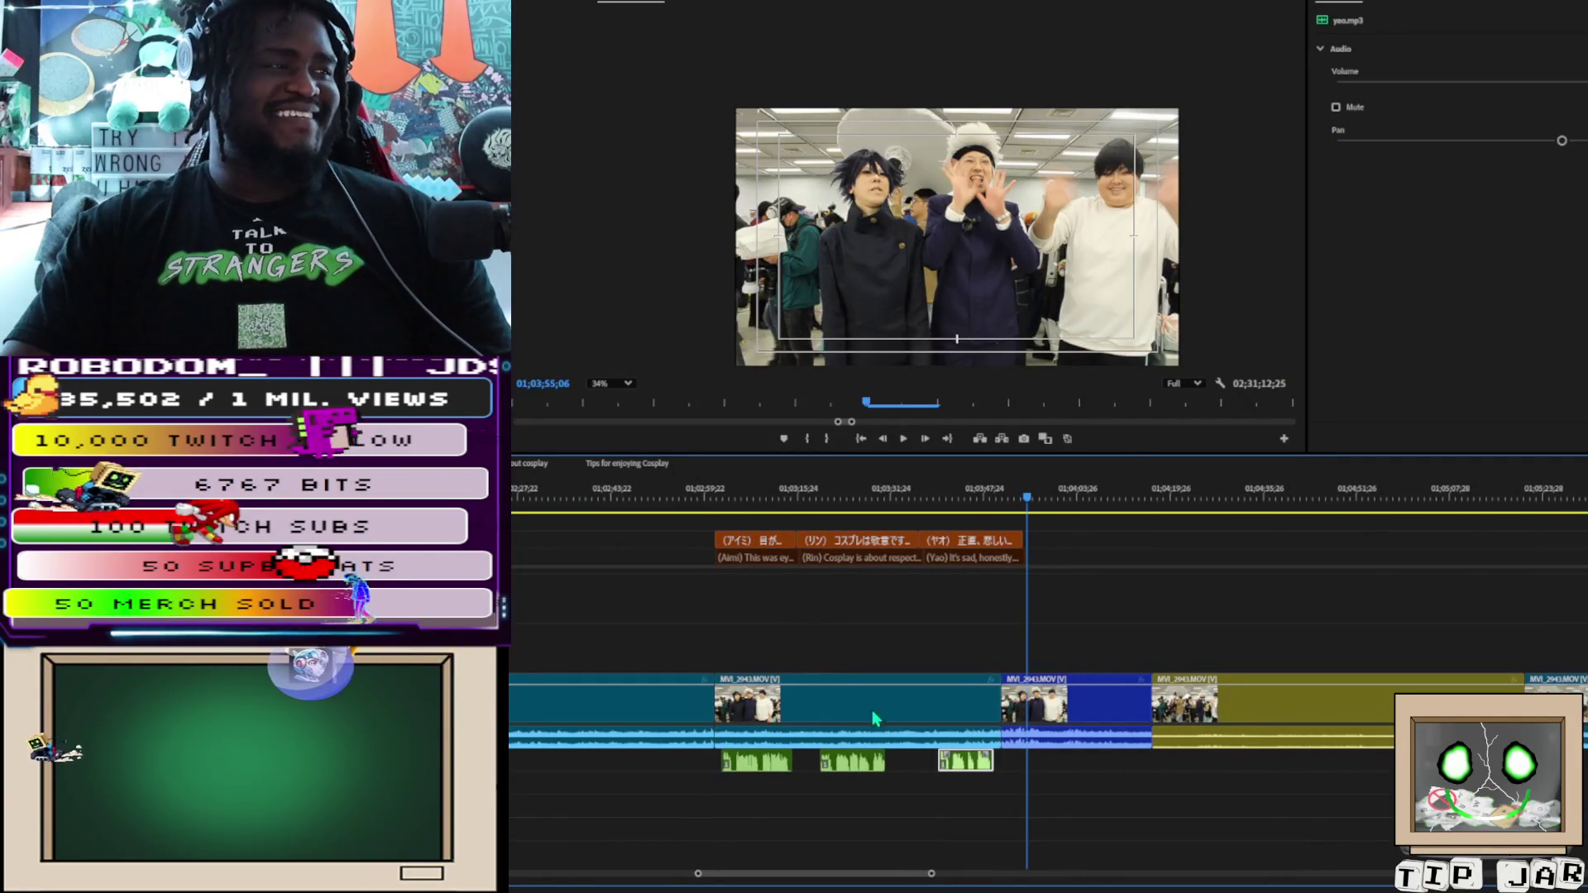
Cut the captions and MVI_2943 clips of the second part and paste them after the first part
mouse_move(728, 527)
mouse_down()
mouse_move(926, 583)
mouse_move(1050, 804)
mouse_move(1067, 807)
mouse_up()
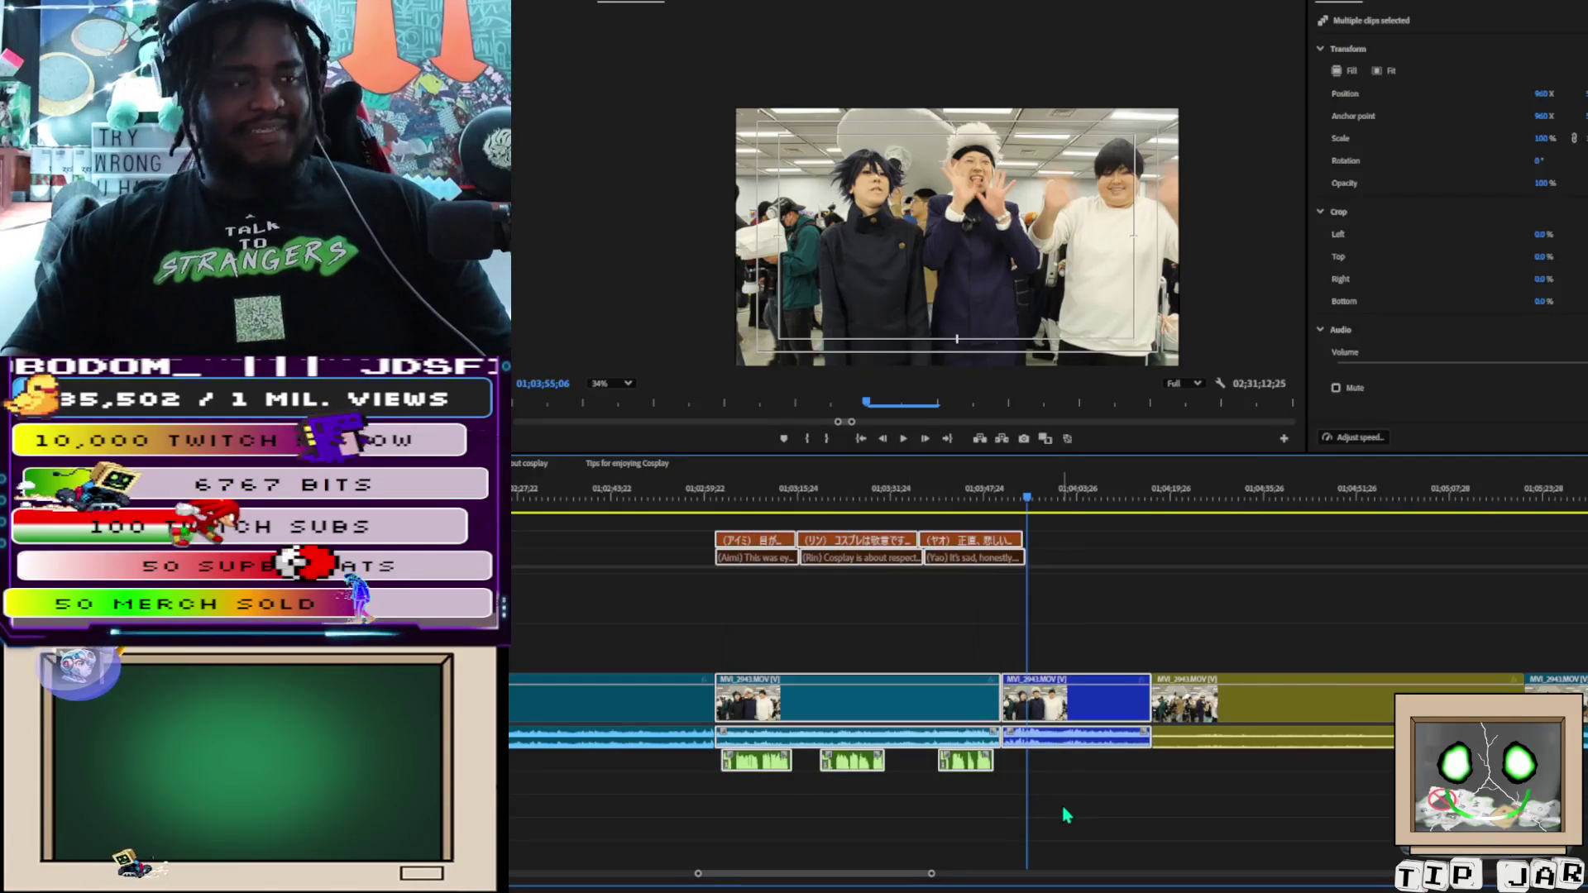
key(Delete)
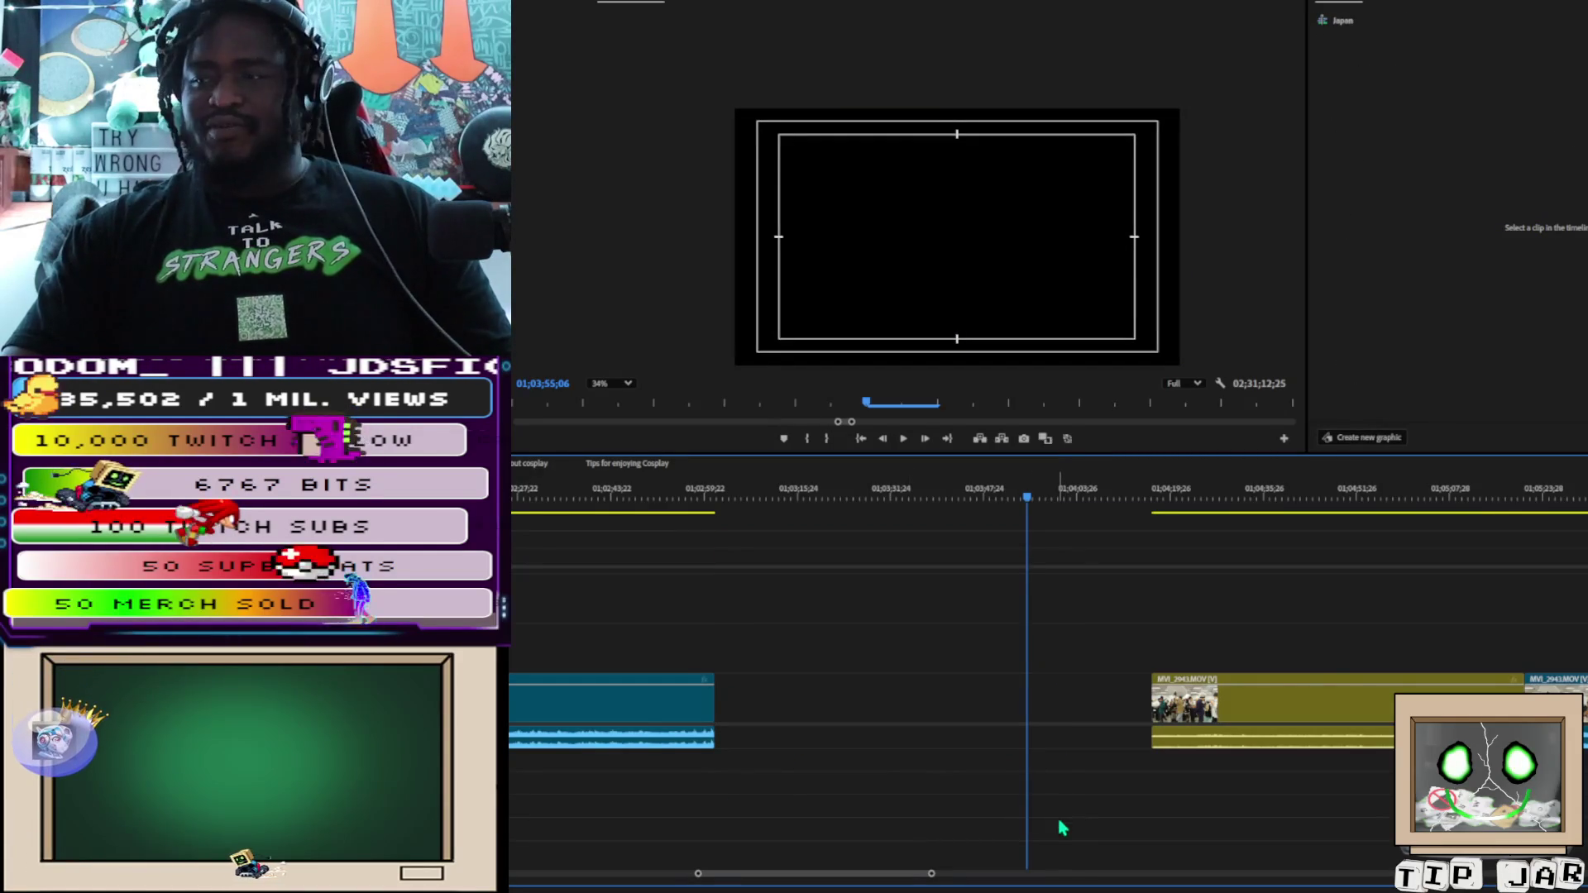
mouse_move(861, 875)
mouse_down()
mouse_move(673, 794)
mouse_move(560, 693)
mouse_up()
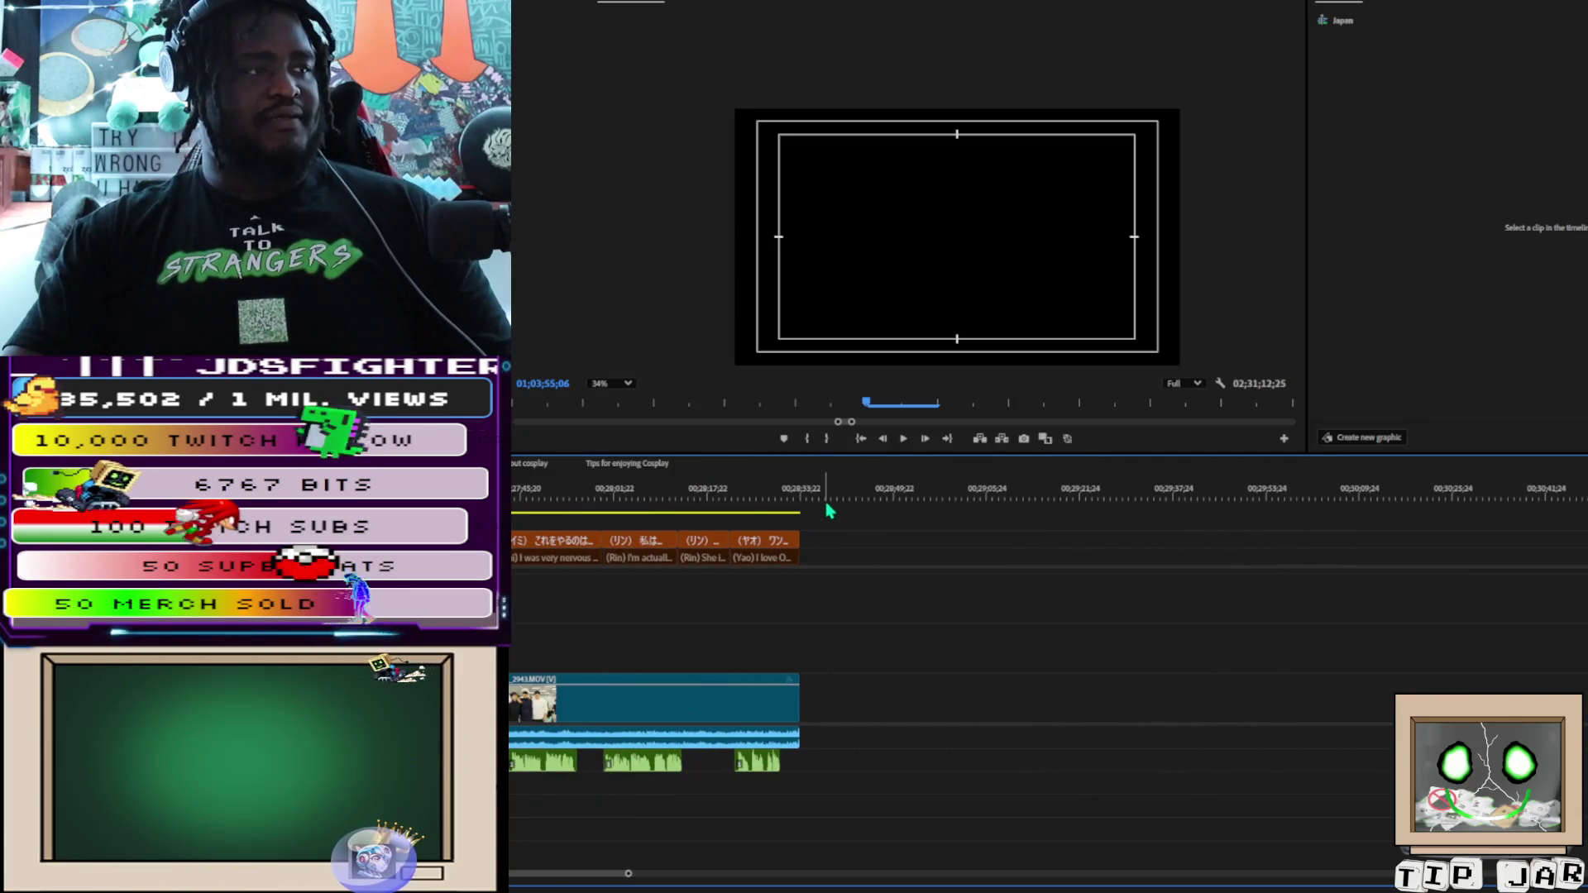
key(ctrl+v)
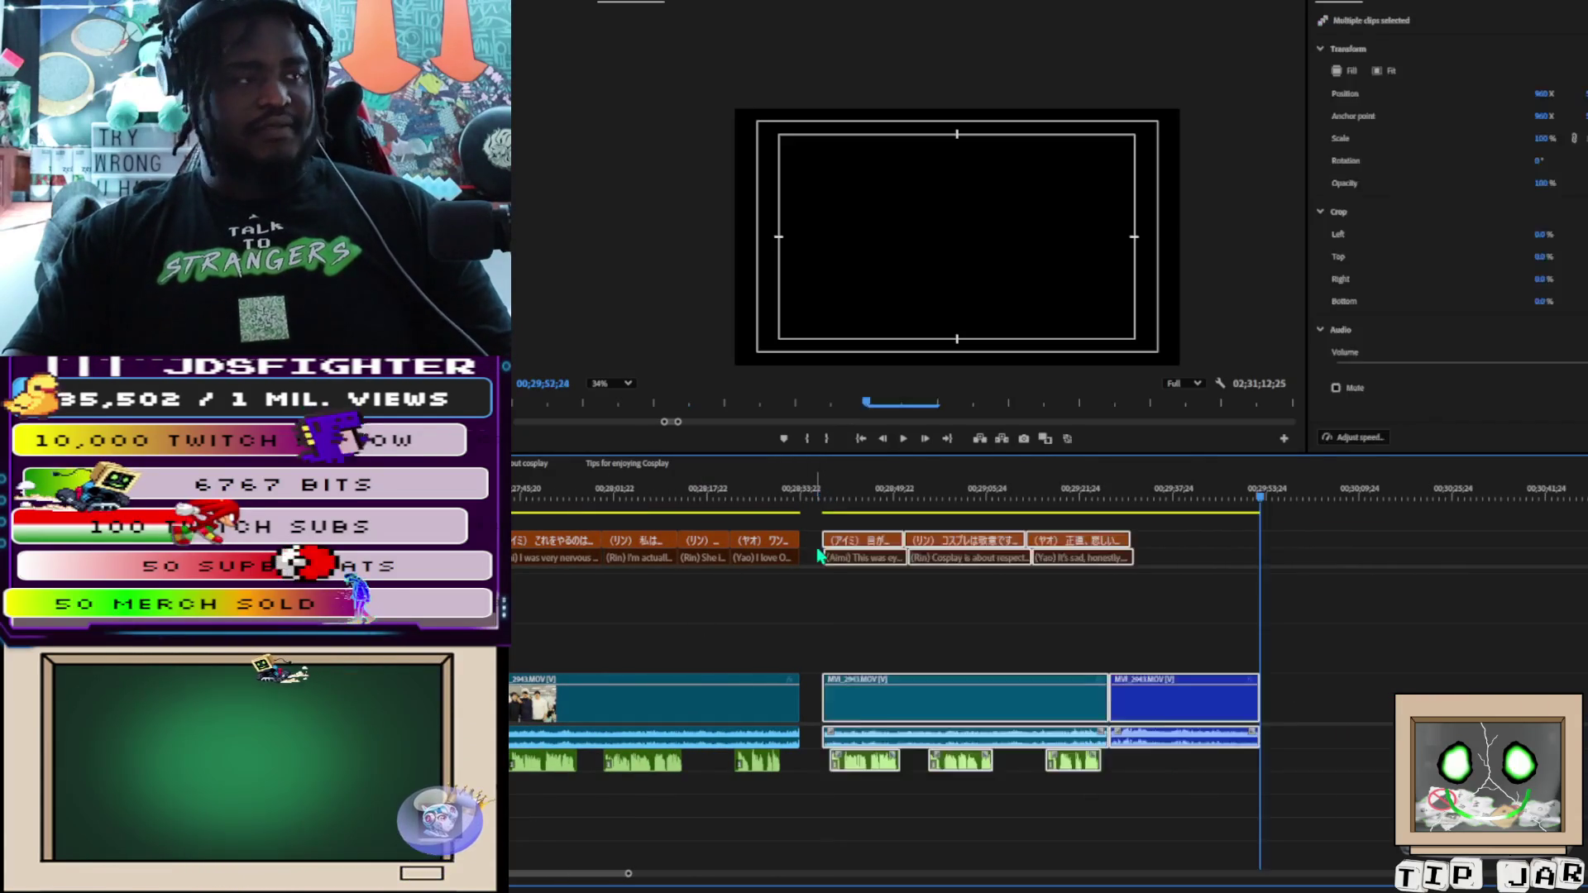
drag(628, 875, 1059, 874)
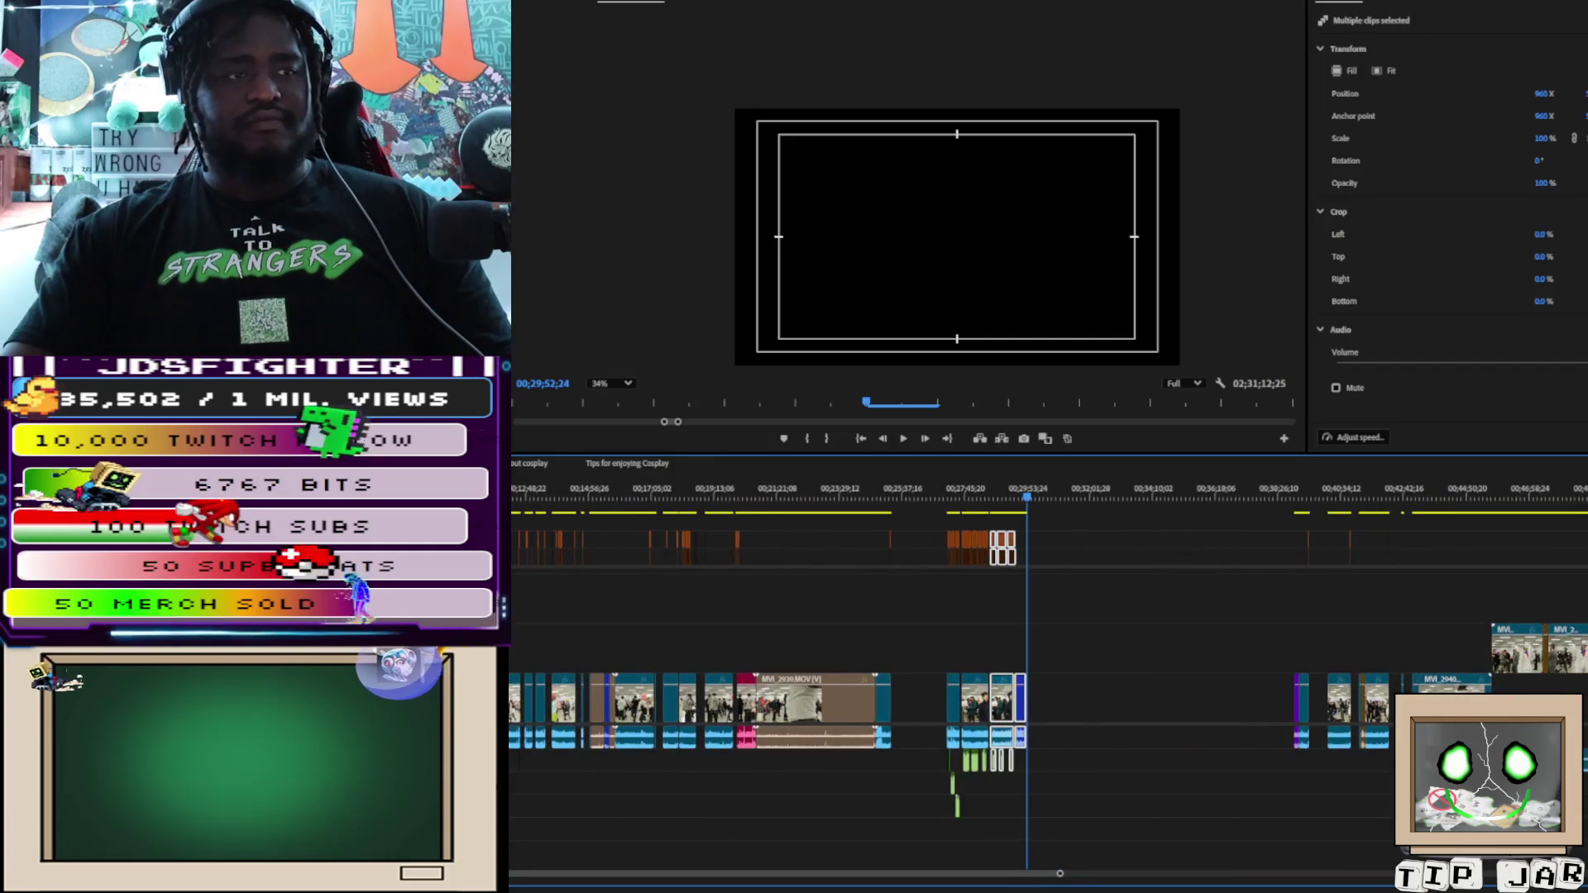
Jump to 01;06;40;18, zoom in on the two-cosplayer interview, scrub its start and play it
scroll(1534, 533, down, 10)
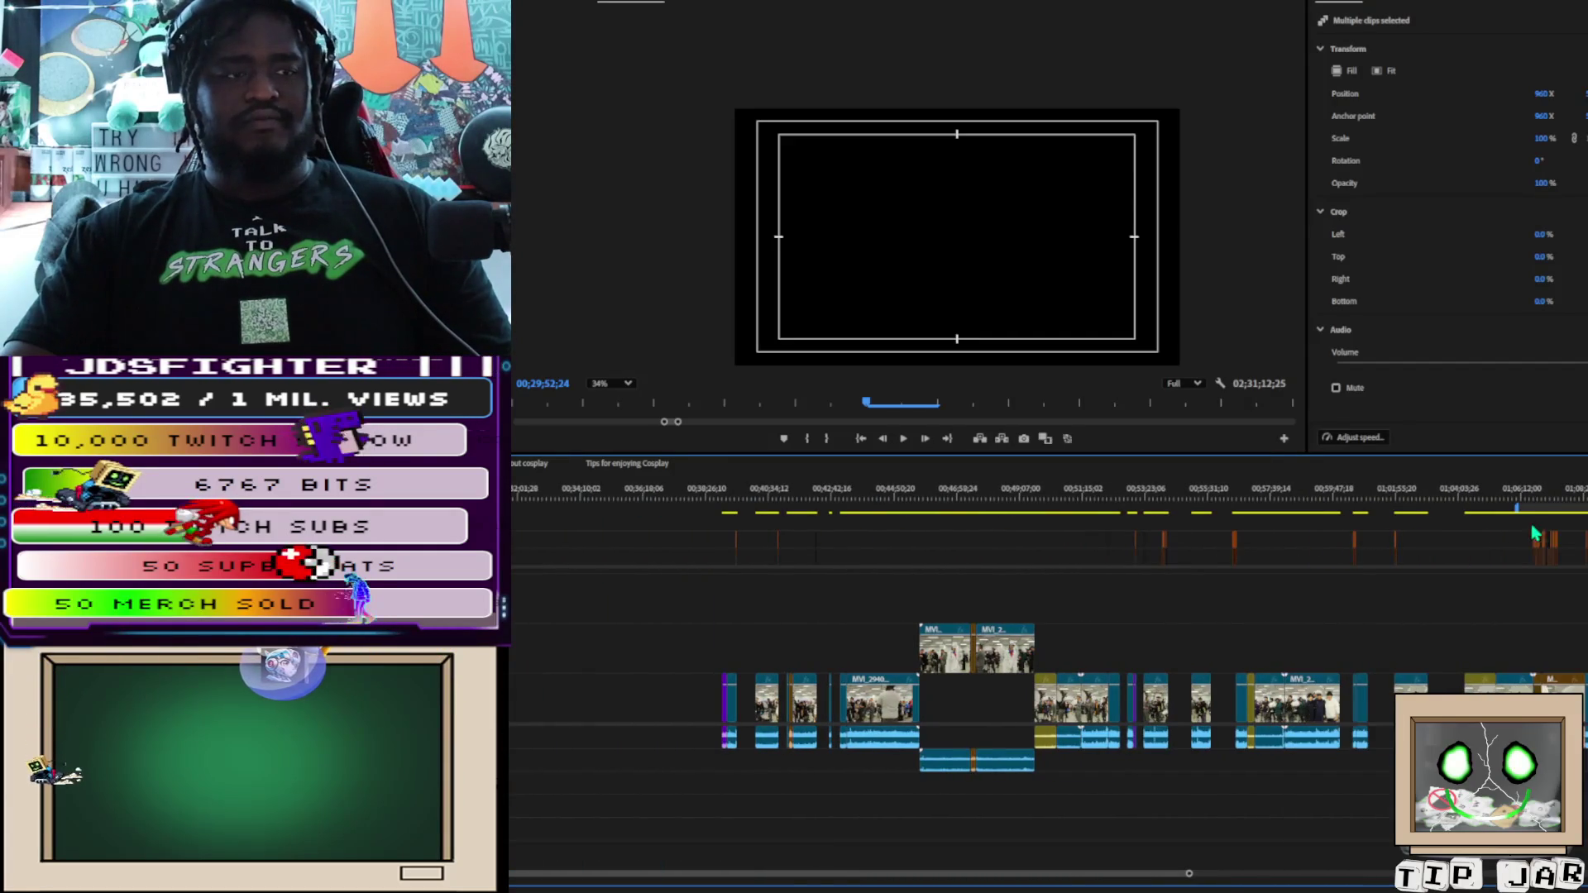
click(1535, 497)
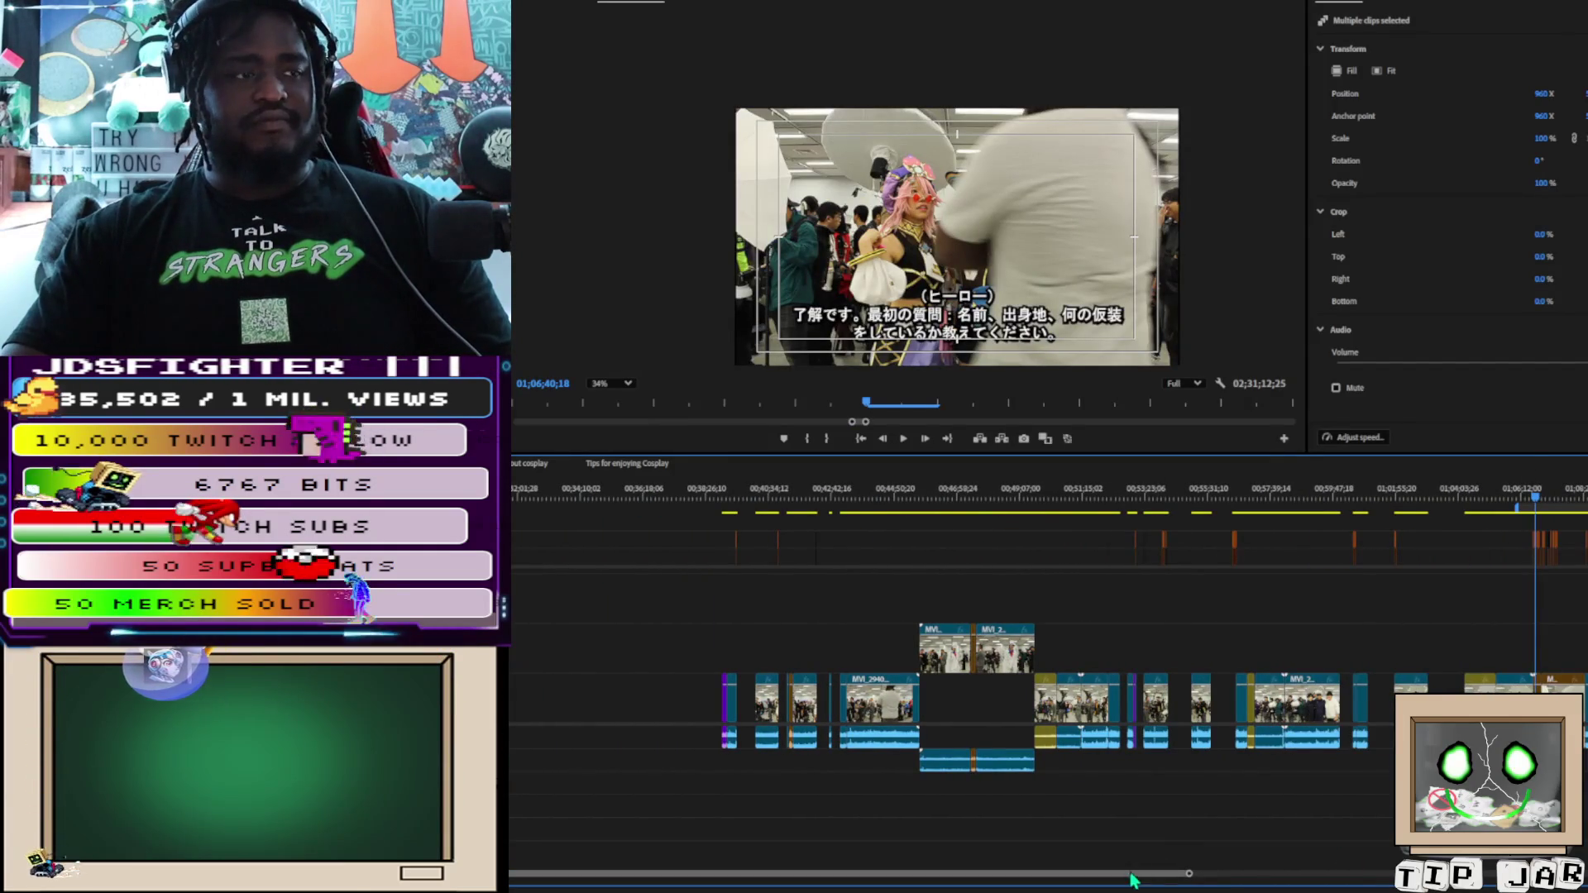
scroll(813, 708, up, 8)
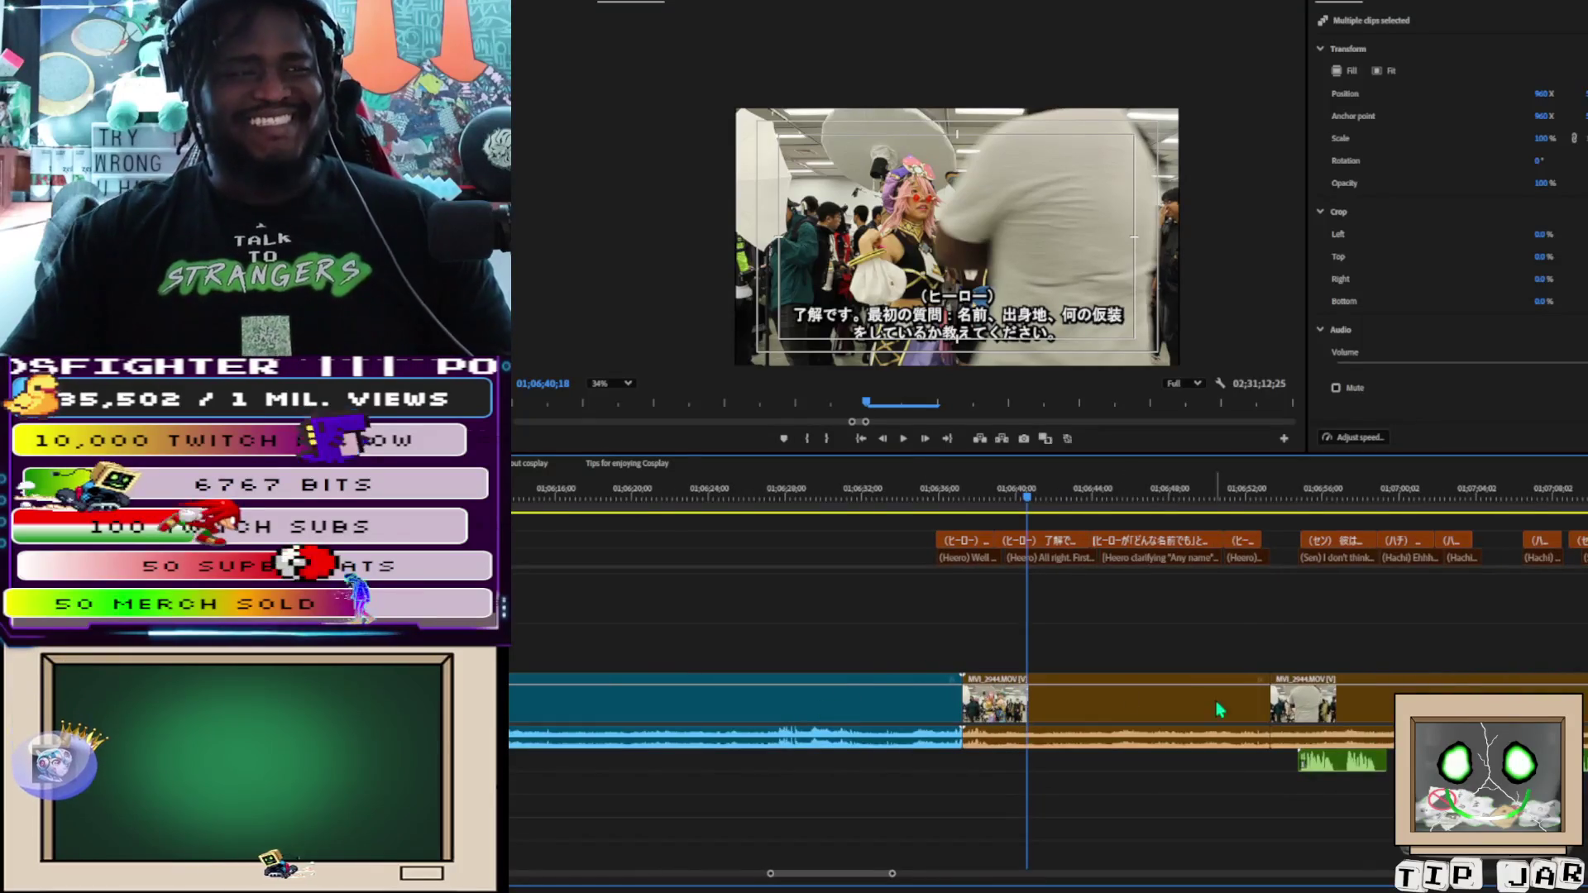
drag(976, 496, 1272, 523)
key(space)
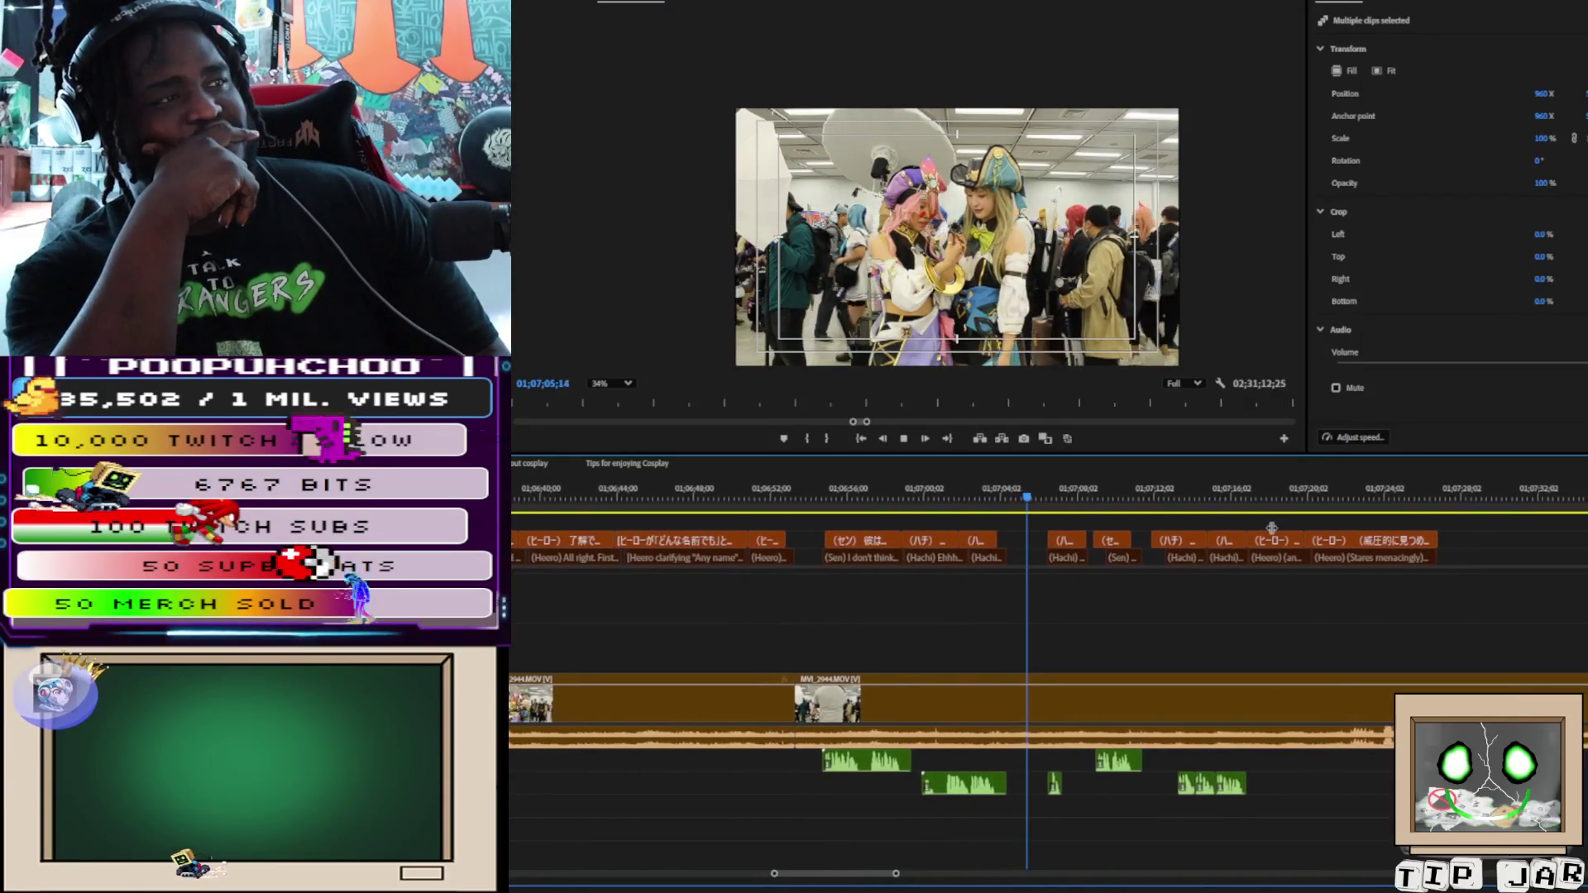
Play back and review the subtitled Hero interview section
key(space)
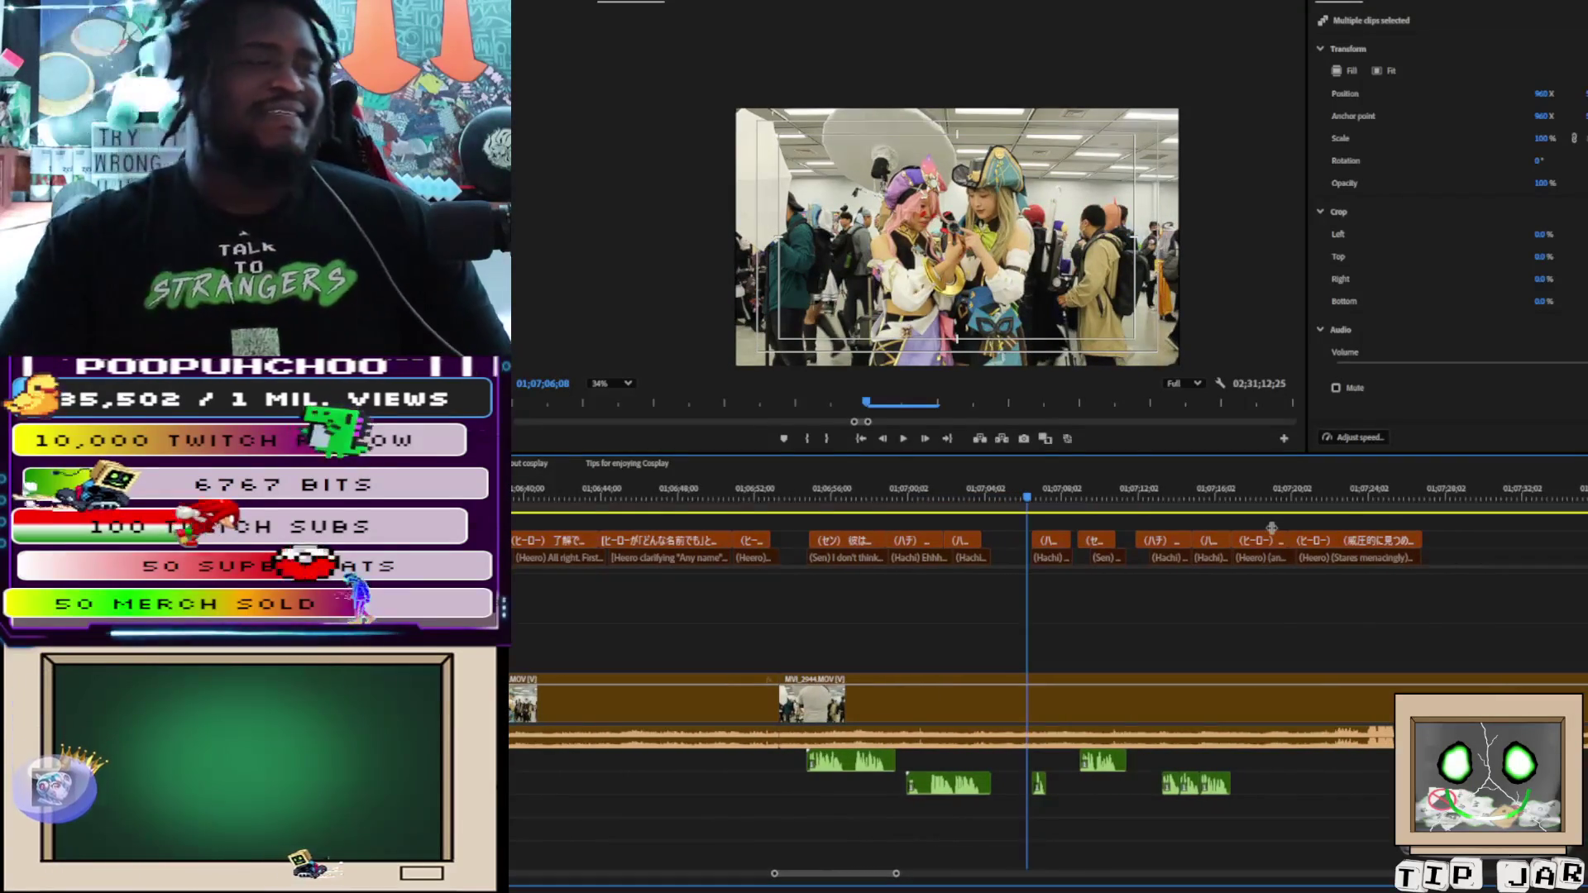
scroll(995, 282, up, 5)
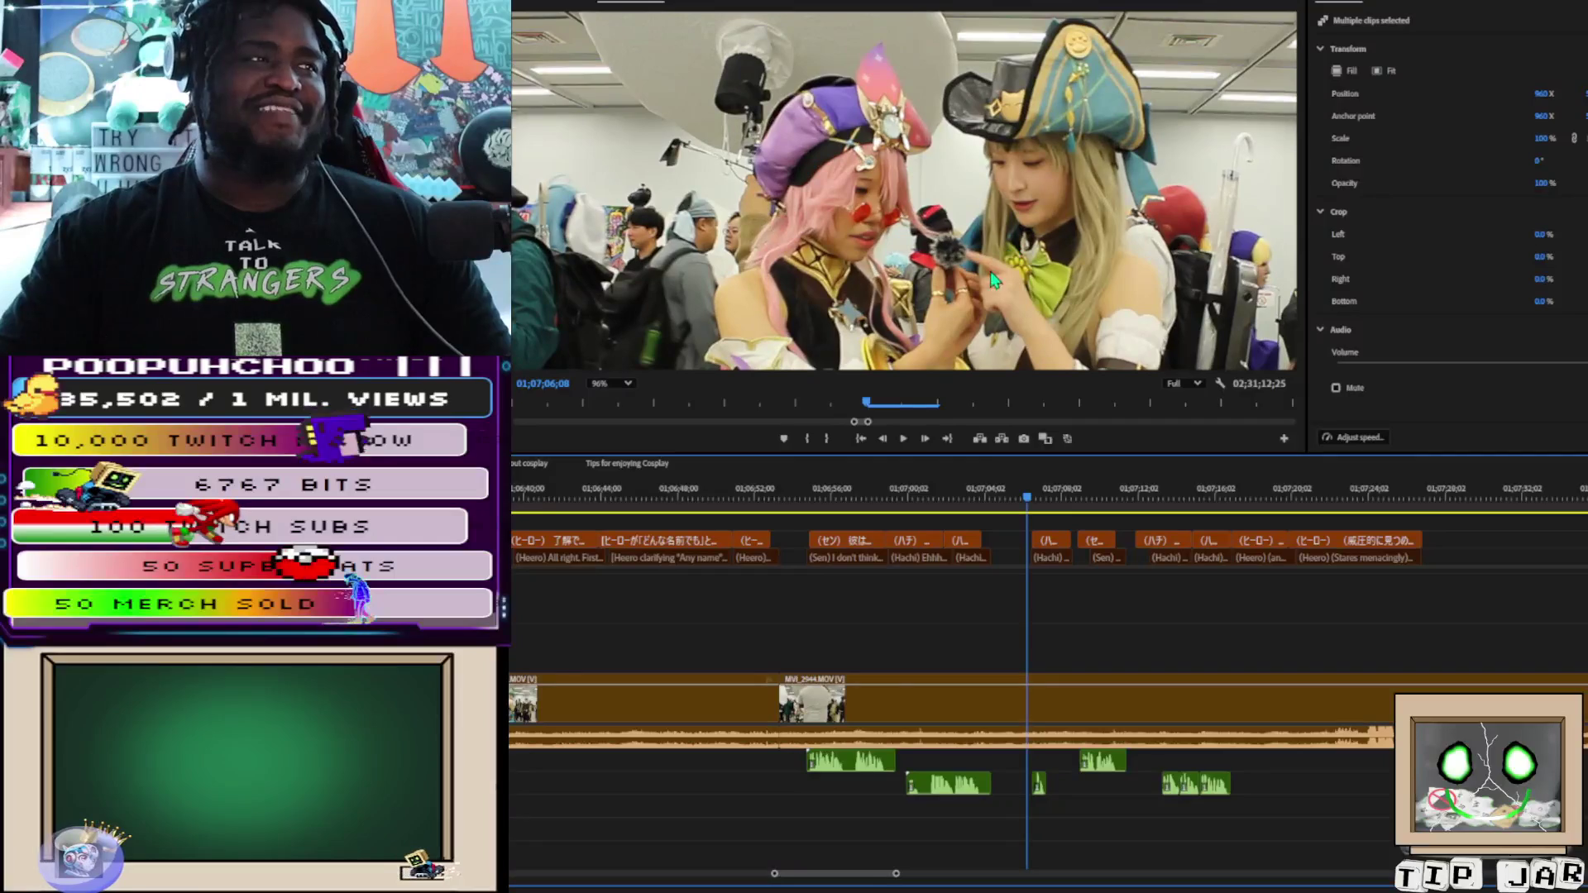
key(space)
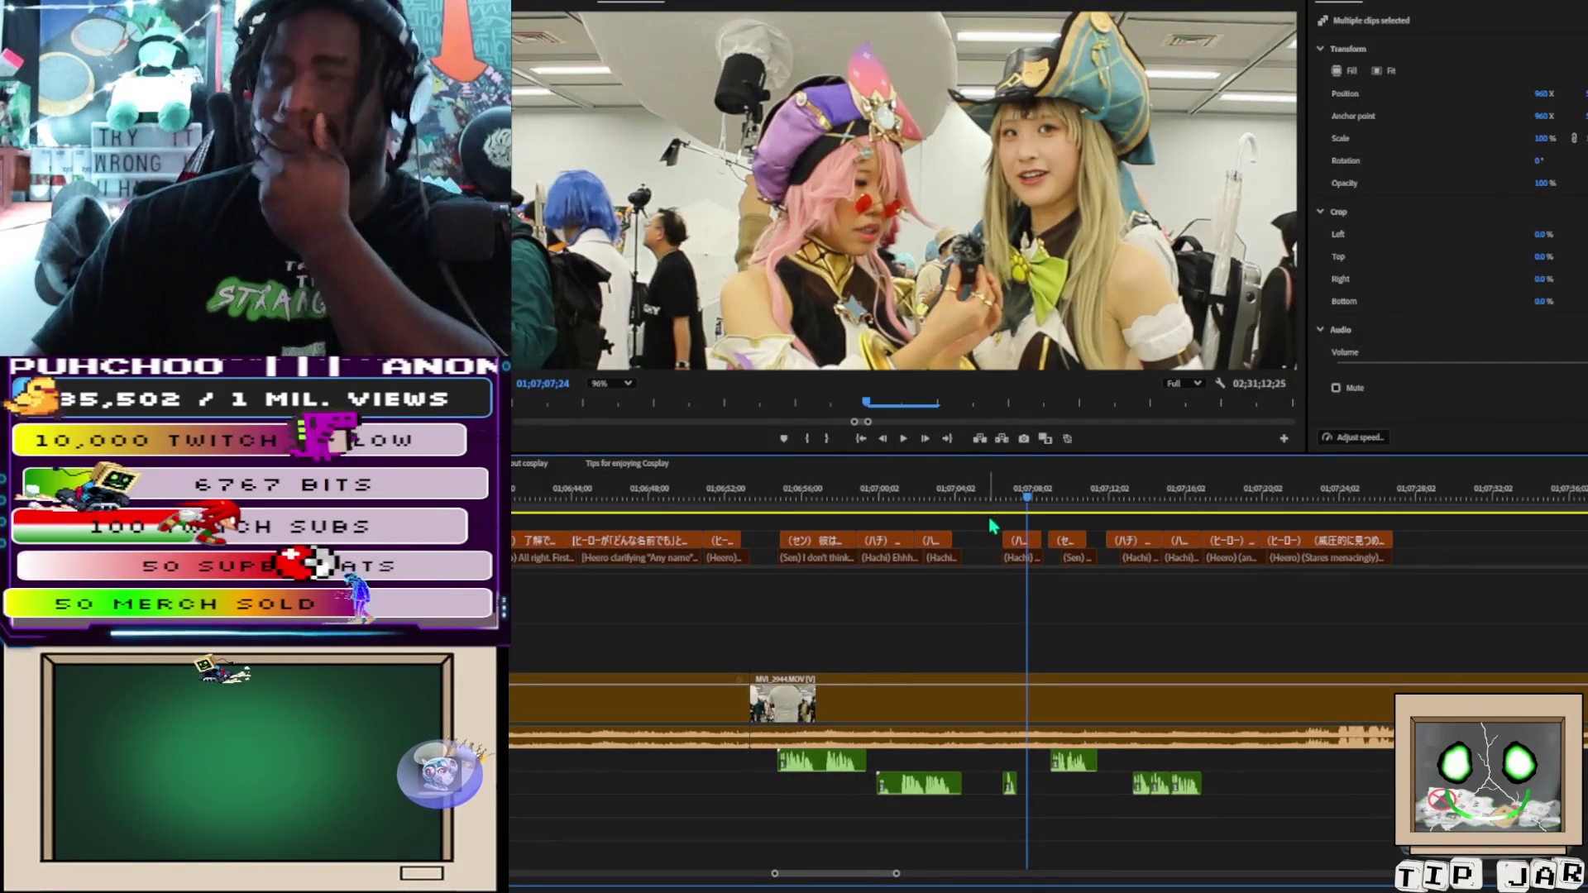
key(space)
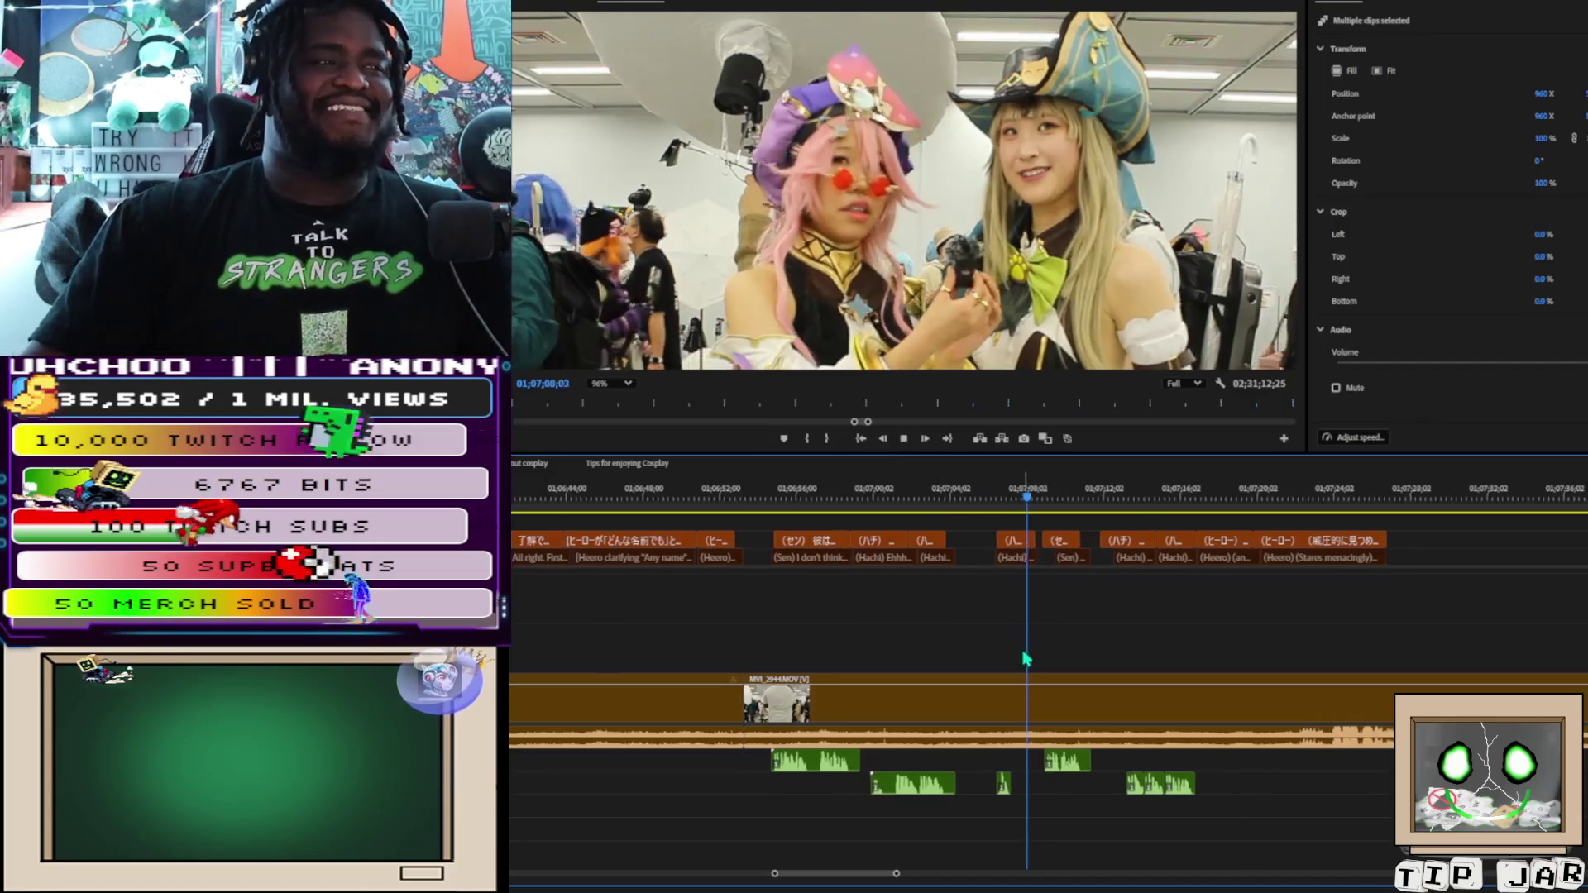
scroll(1034, 238, down, 3)
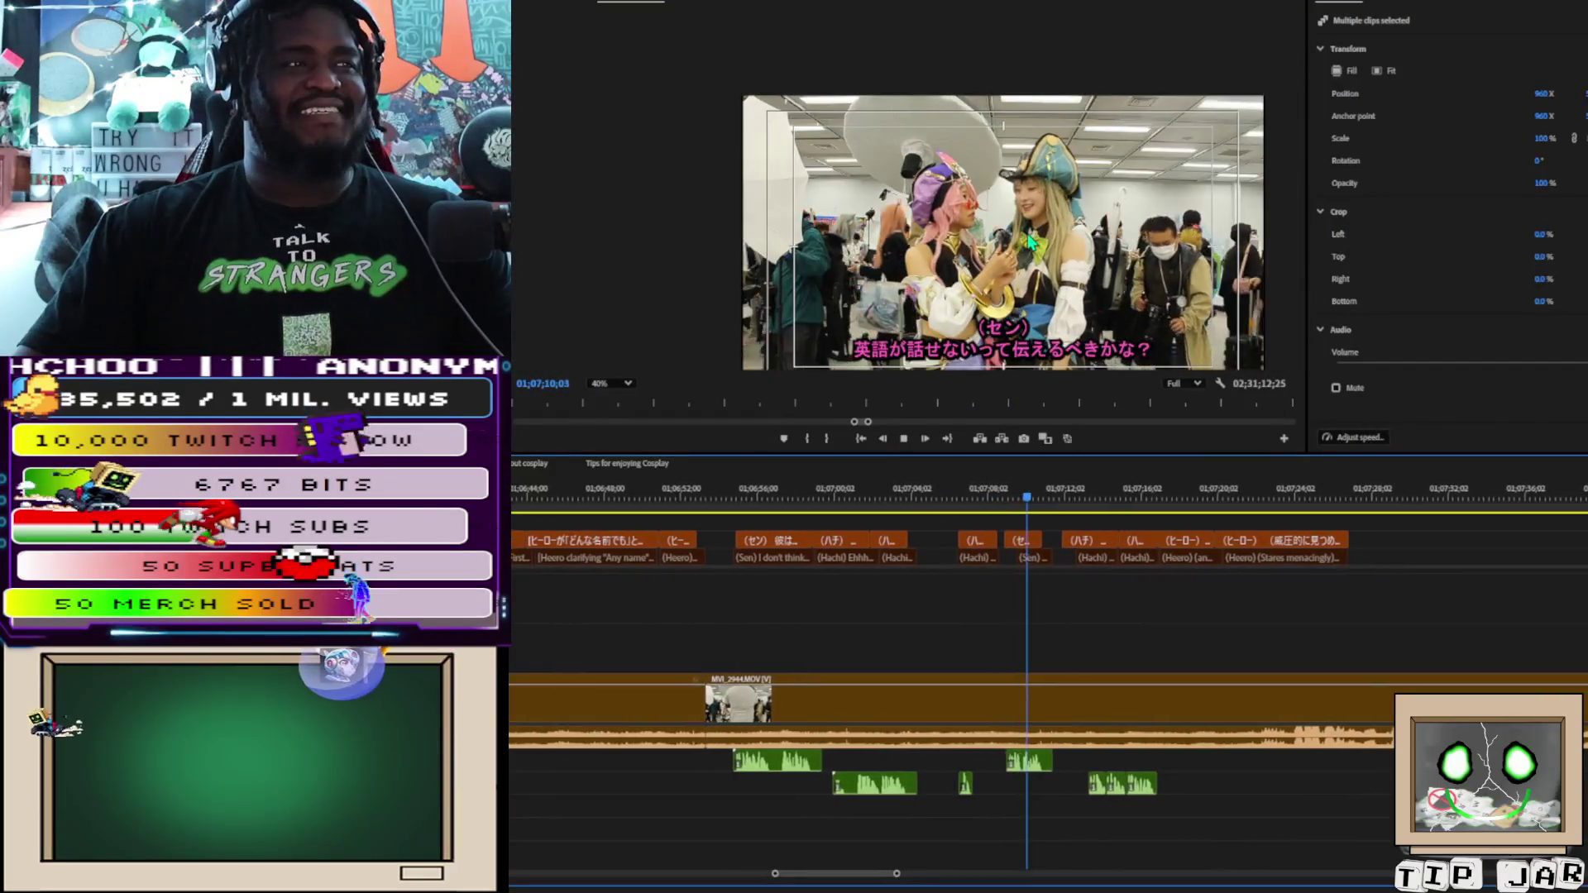
scroll(1030, 242, down, 2)
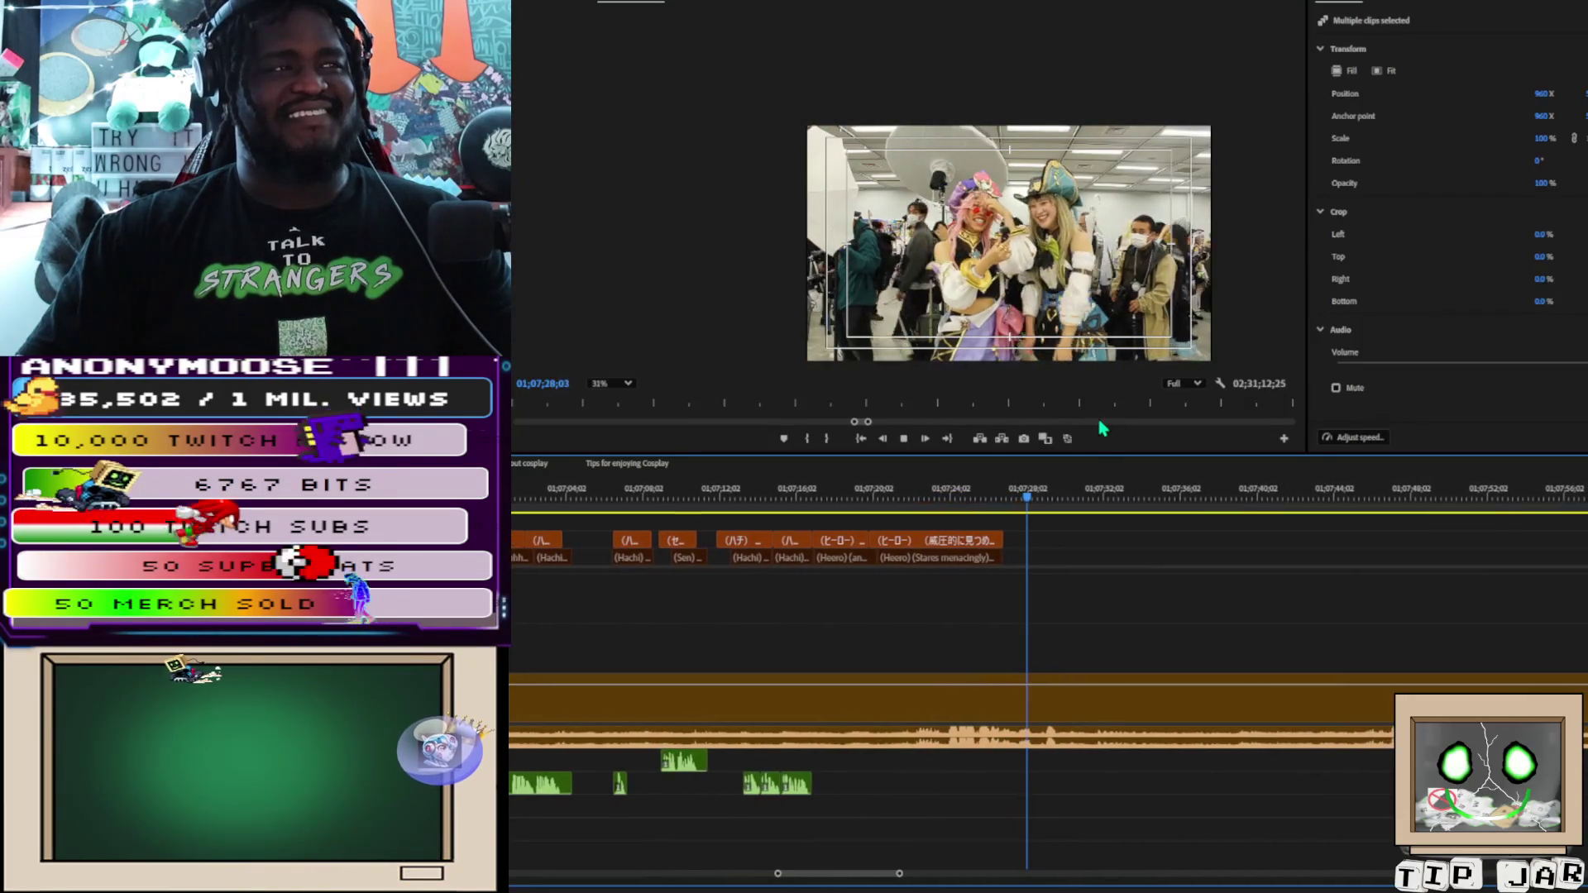
Stop near 01;07;29;21 and place MVI_2944.MOV on V1 at the playhead
key(space)
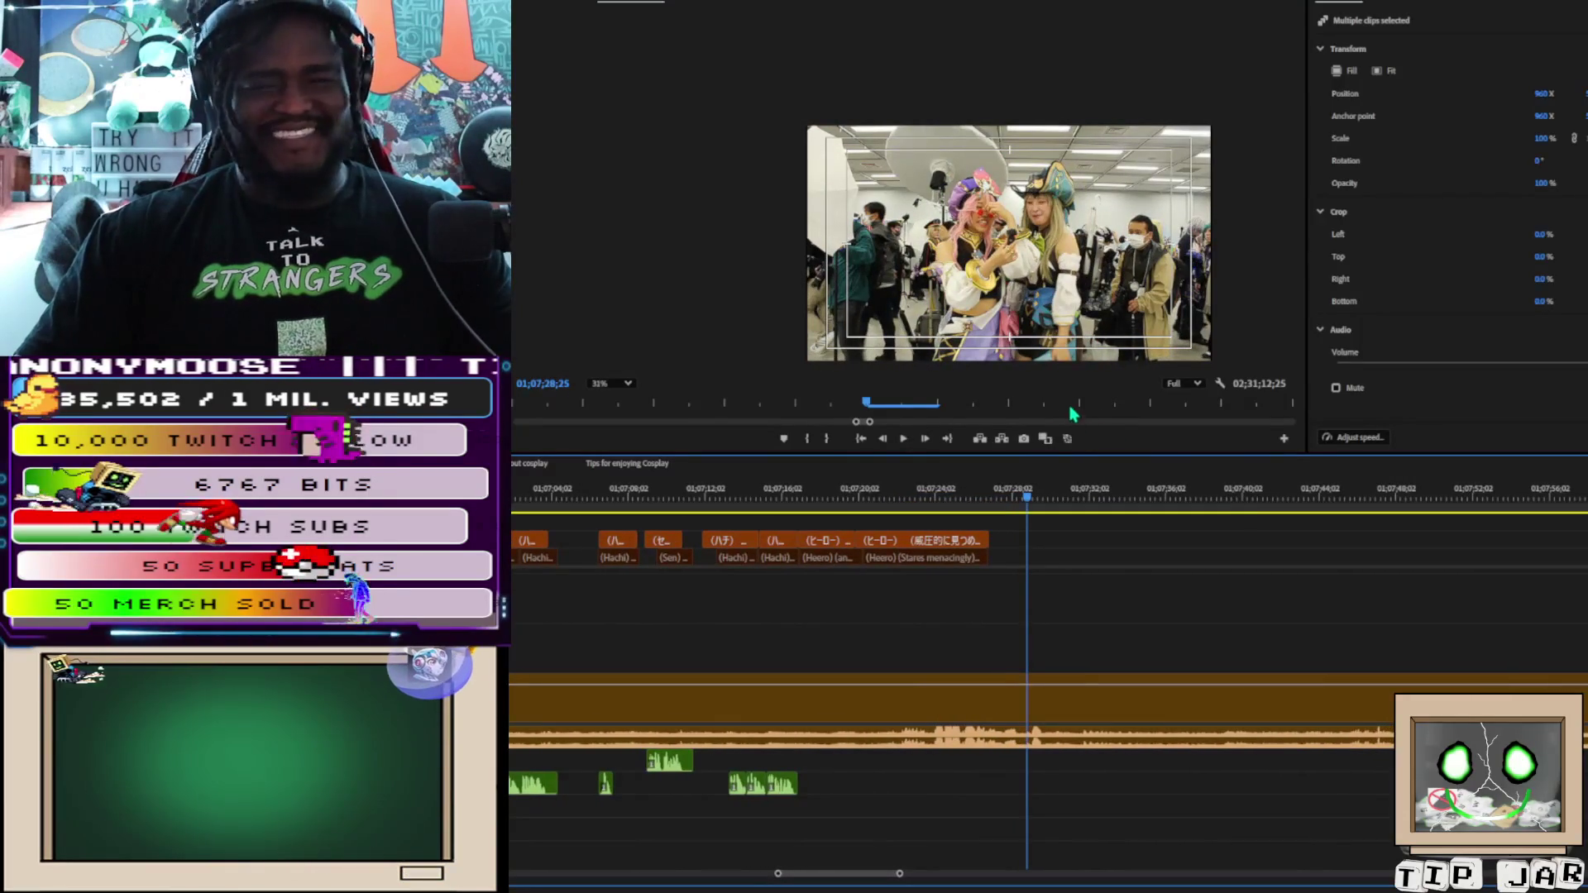
key(space)
key(space)
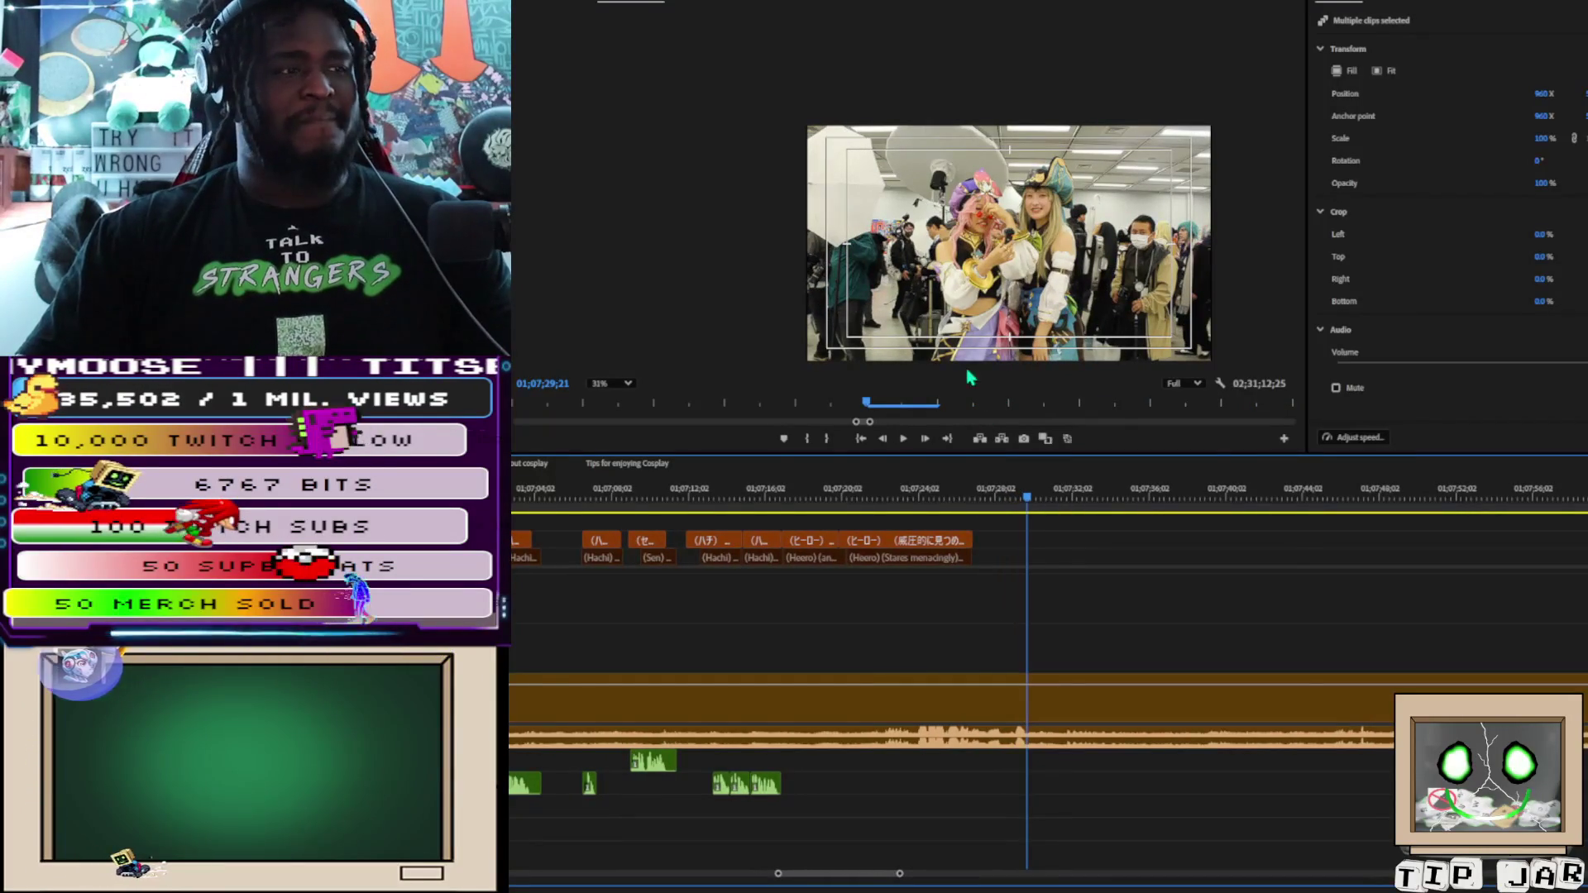
drag(1060, 727, 1059, 703)
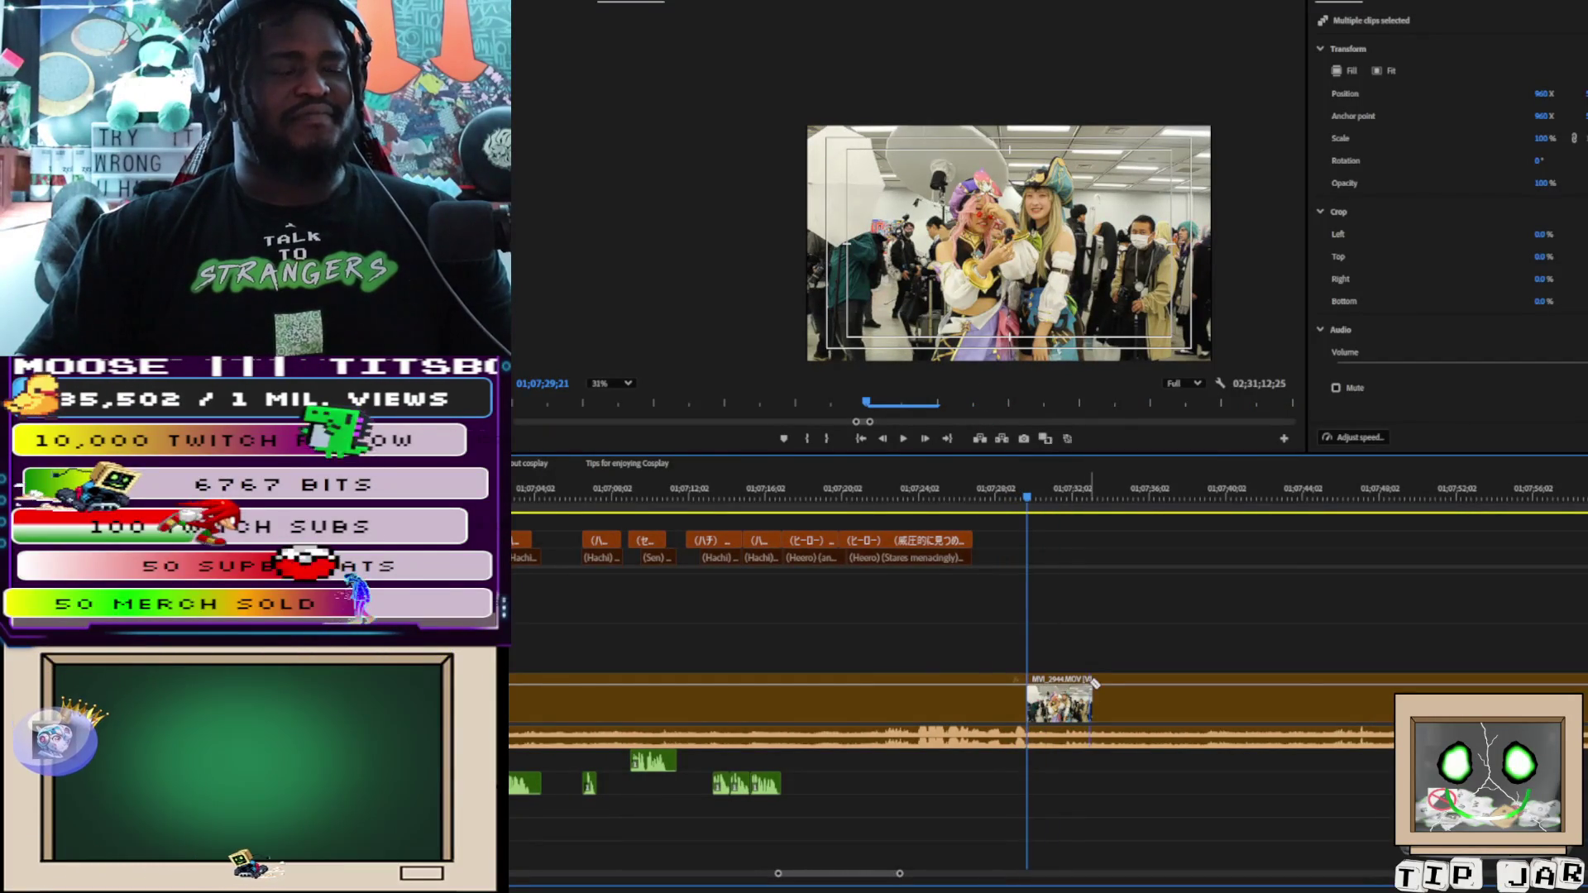
scroll(1088, 686, down, 3)
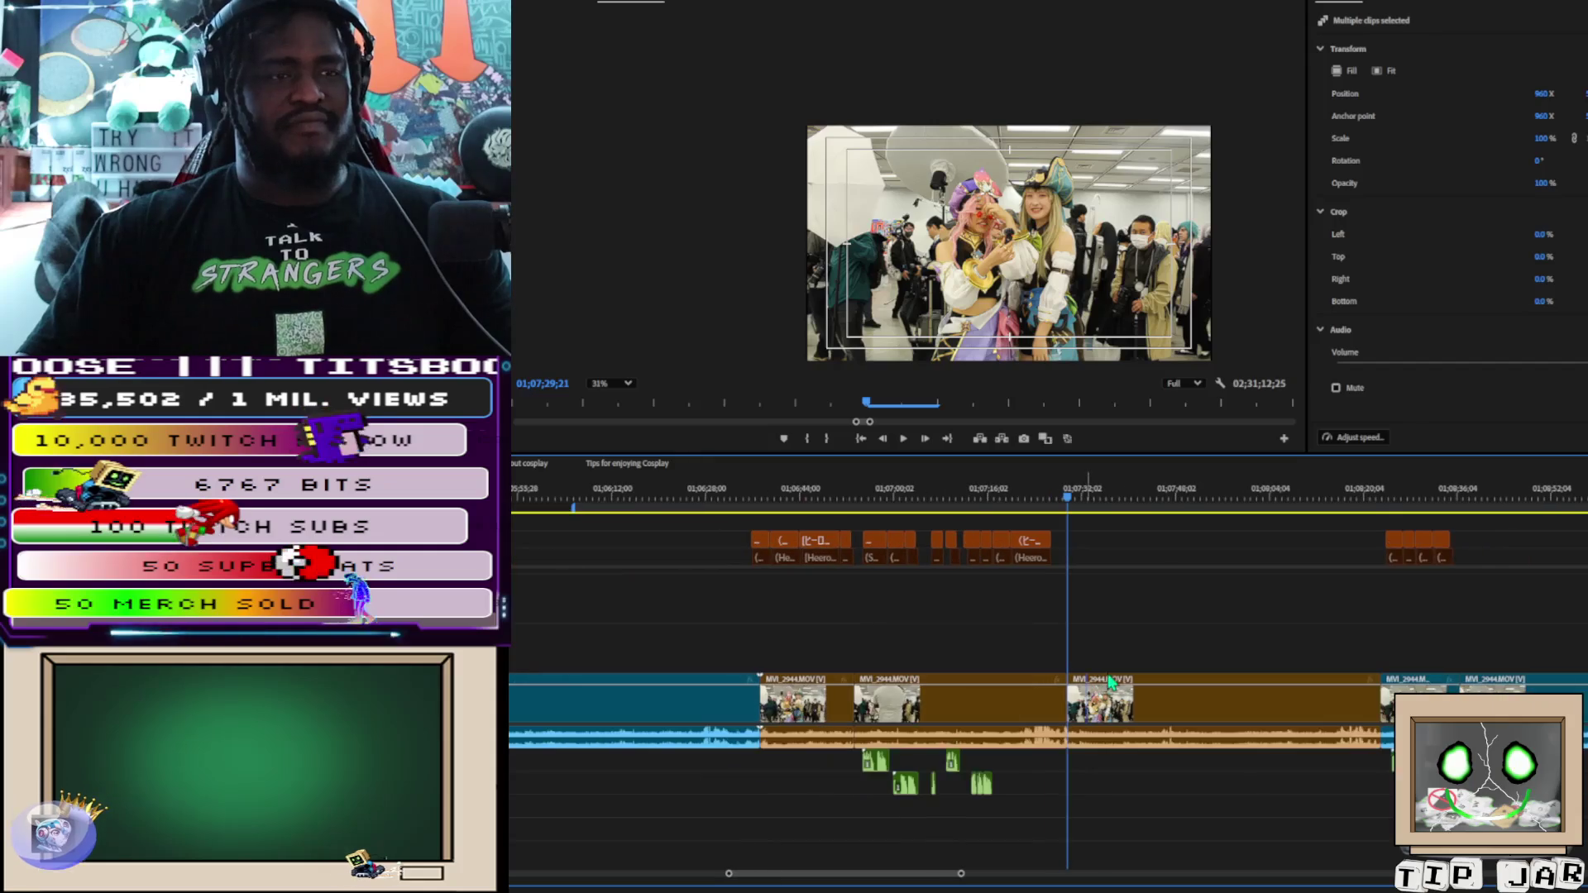
click(1385, 500)
mouse_move(1385, 500)
mouse_down()
mouse_move(1136, 475)
mouse_move(1277, 487)
mouse_move(1241, 486)
mouse_up()
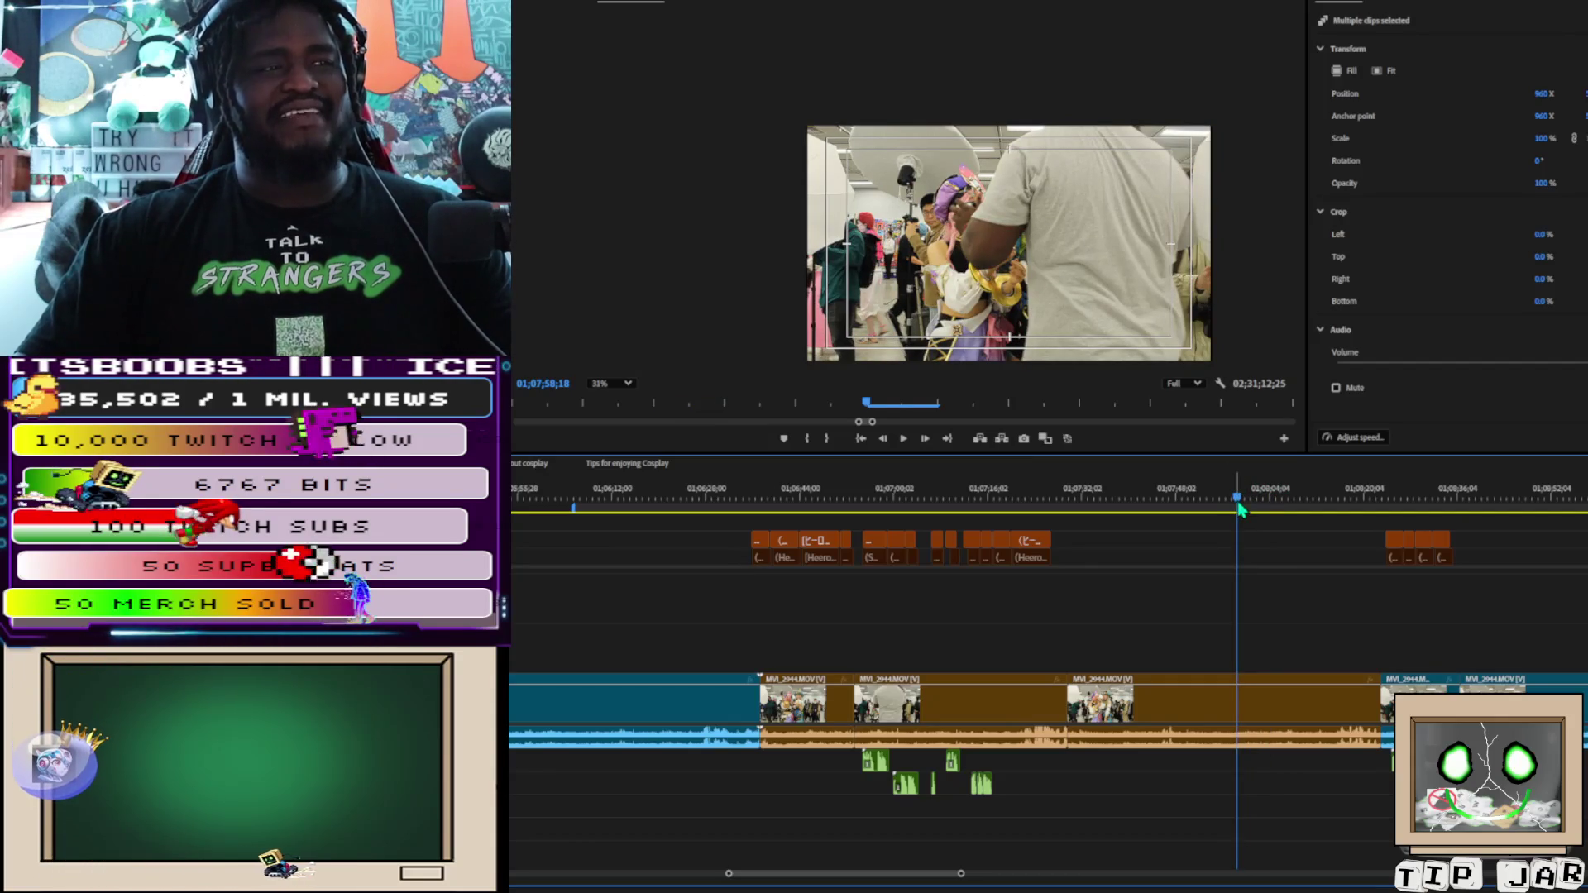
drag(1240, 509, 1240, 506)
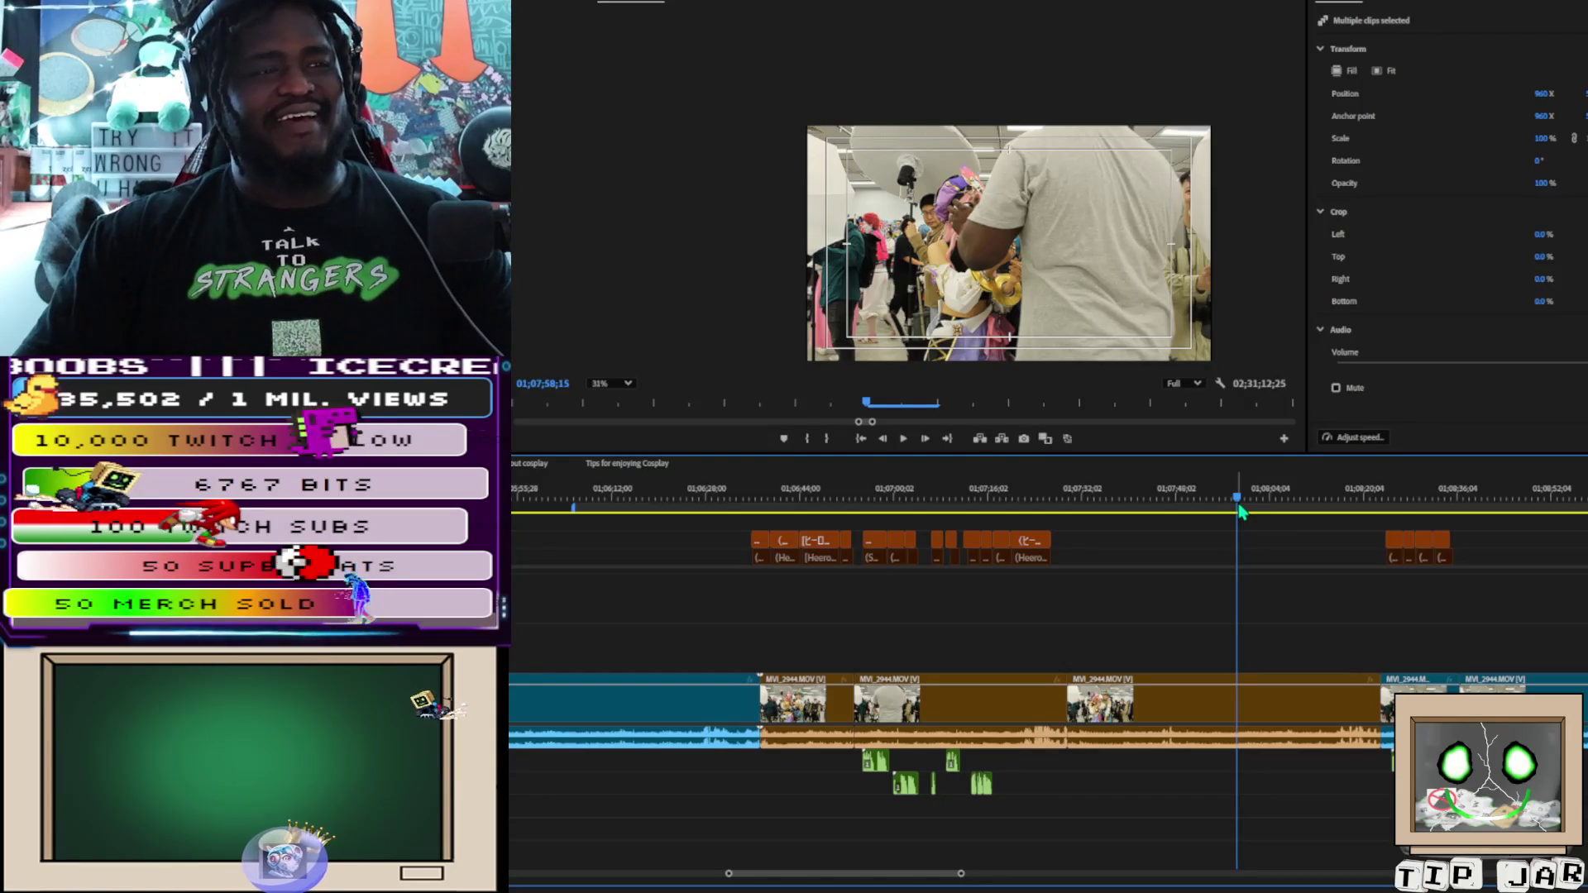
drag(1239, 509, 1337, 504)
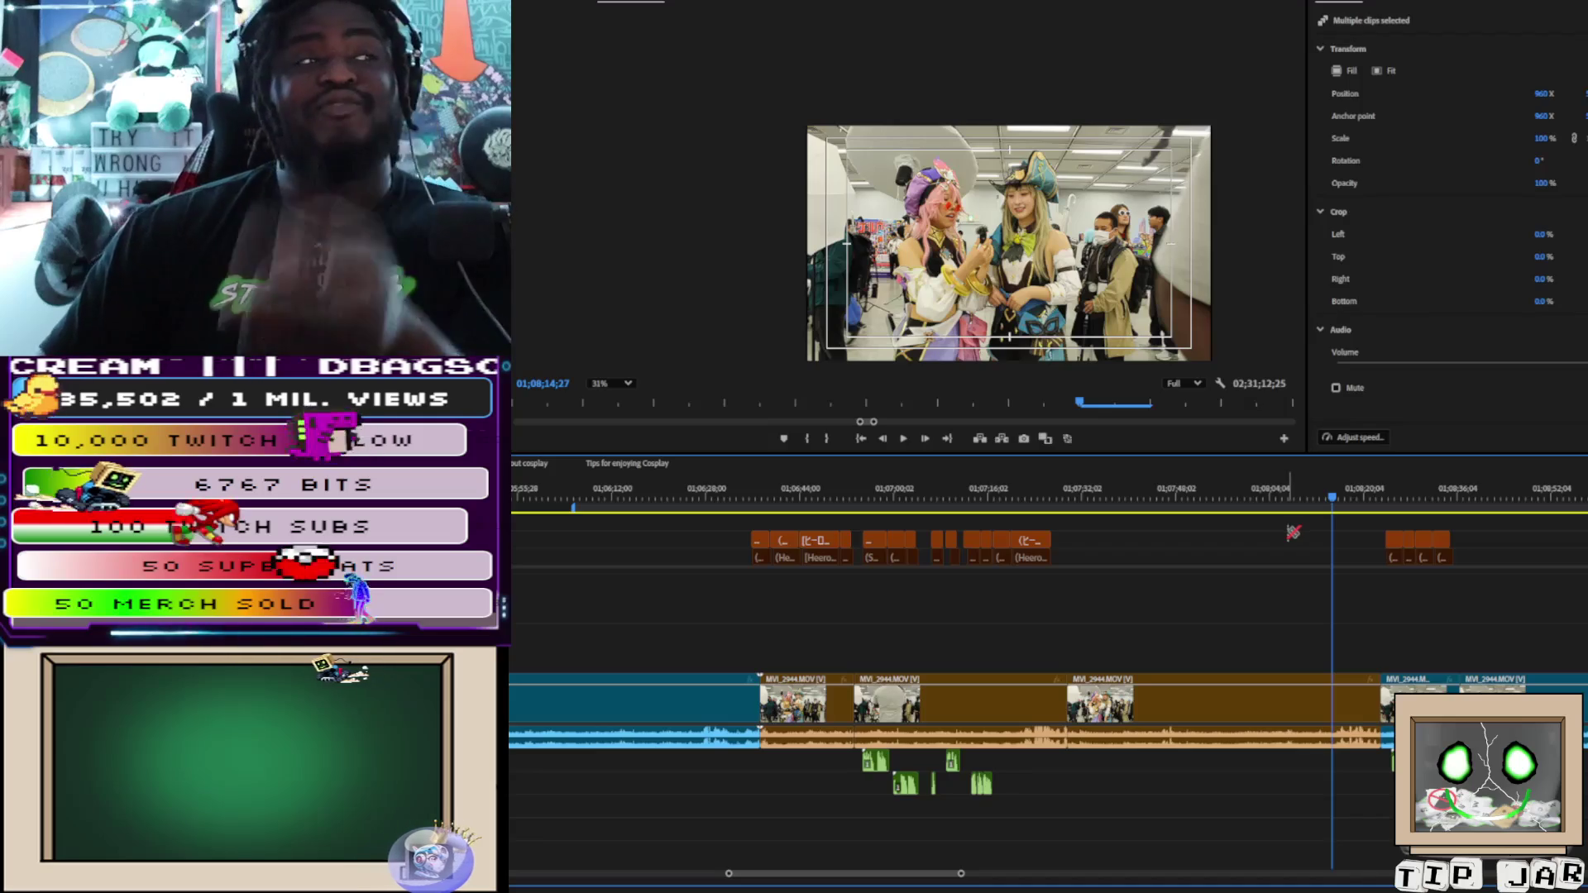
mouse_move(1333, 504)
mouse_down()
mouse_move(1182, 493)
mouse_move(1198, 490)
mouse_up()
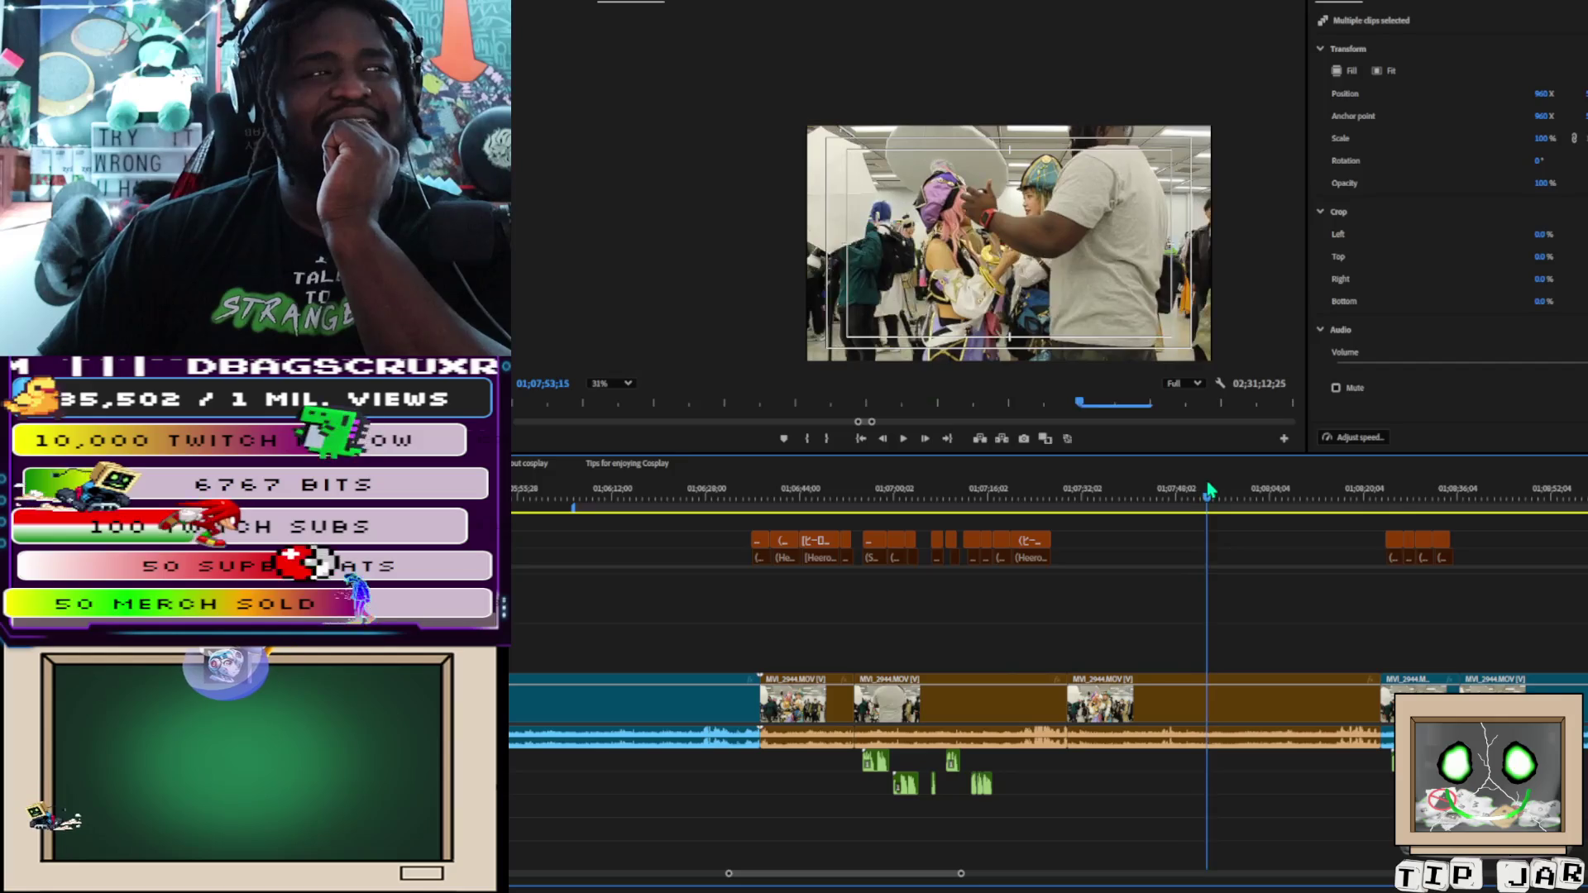
drag(1231, 495, 1391, 527)
key(space)
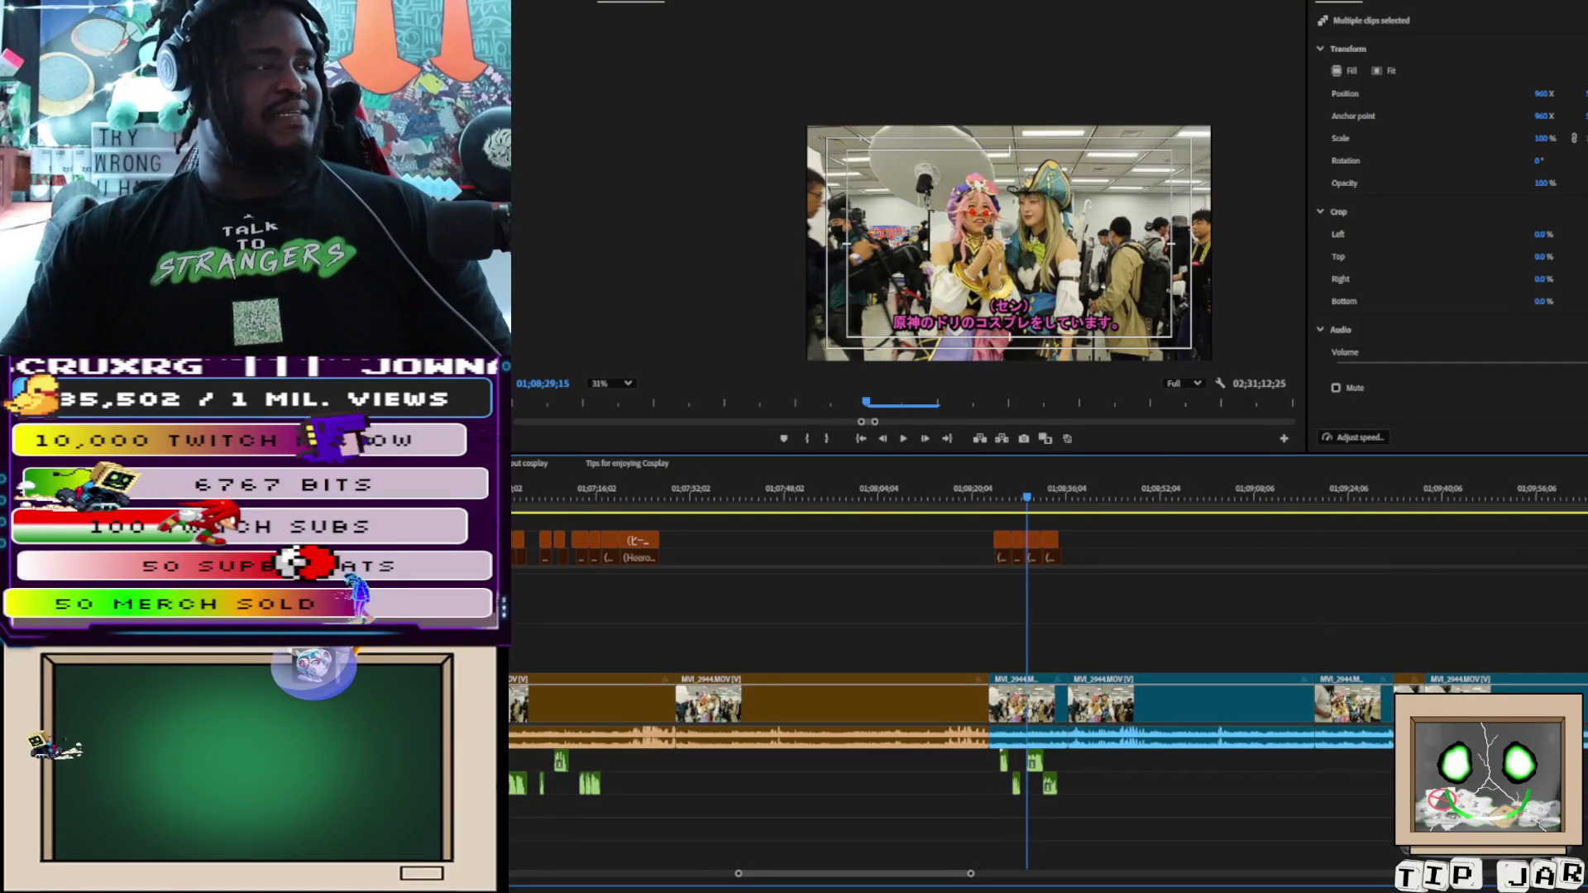
key(space)
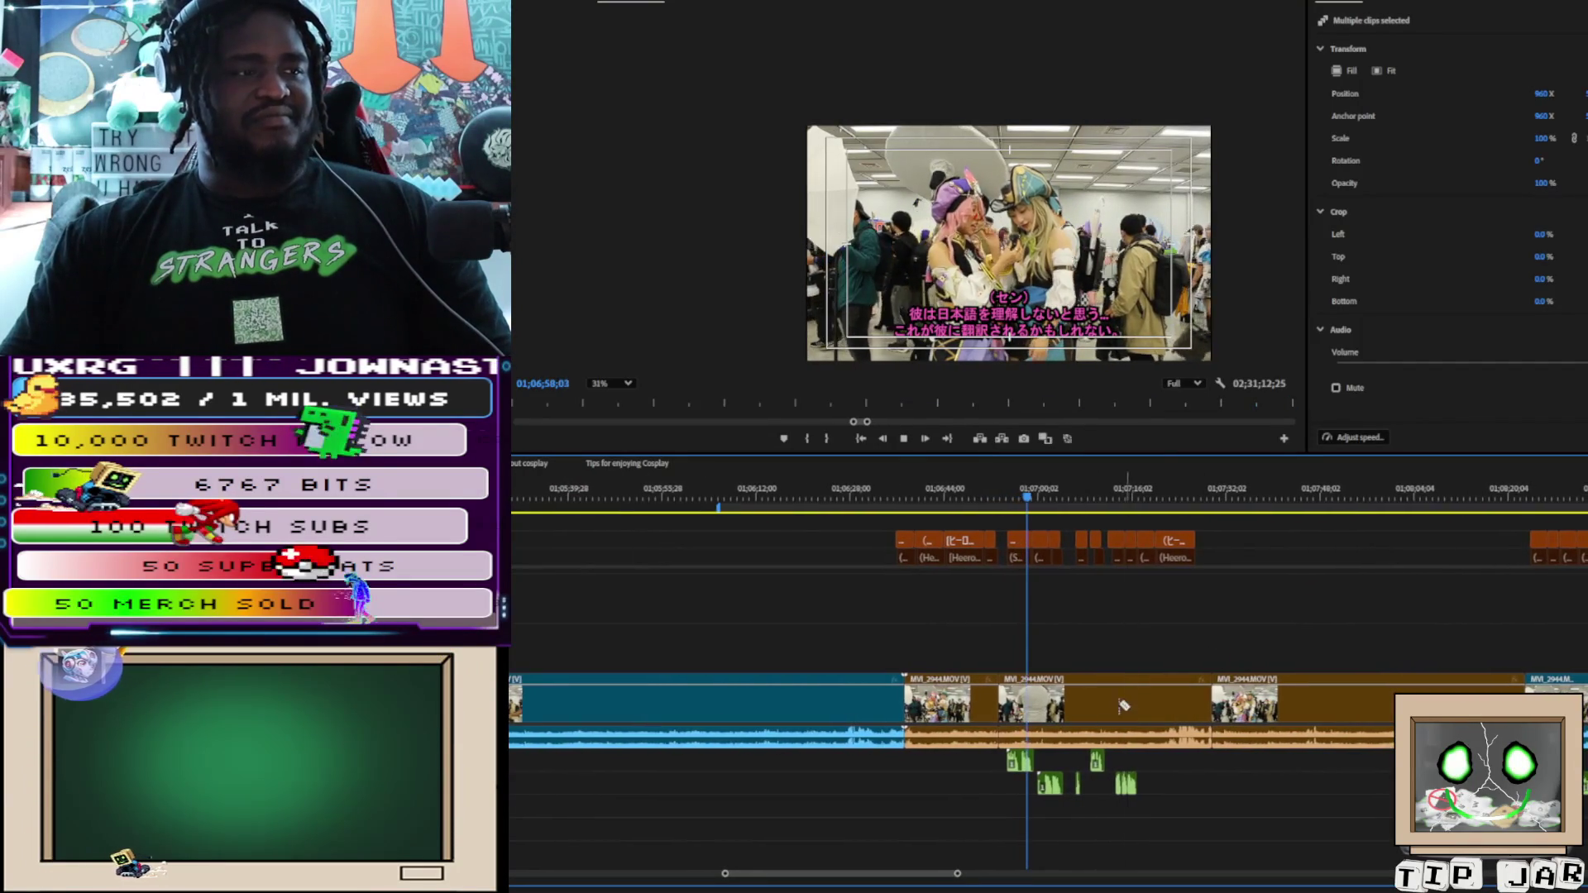
click(1516, 520)
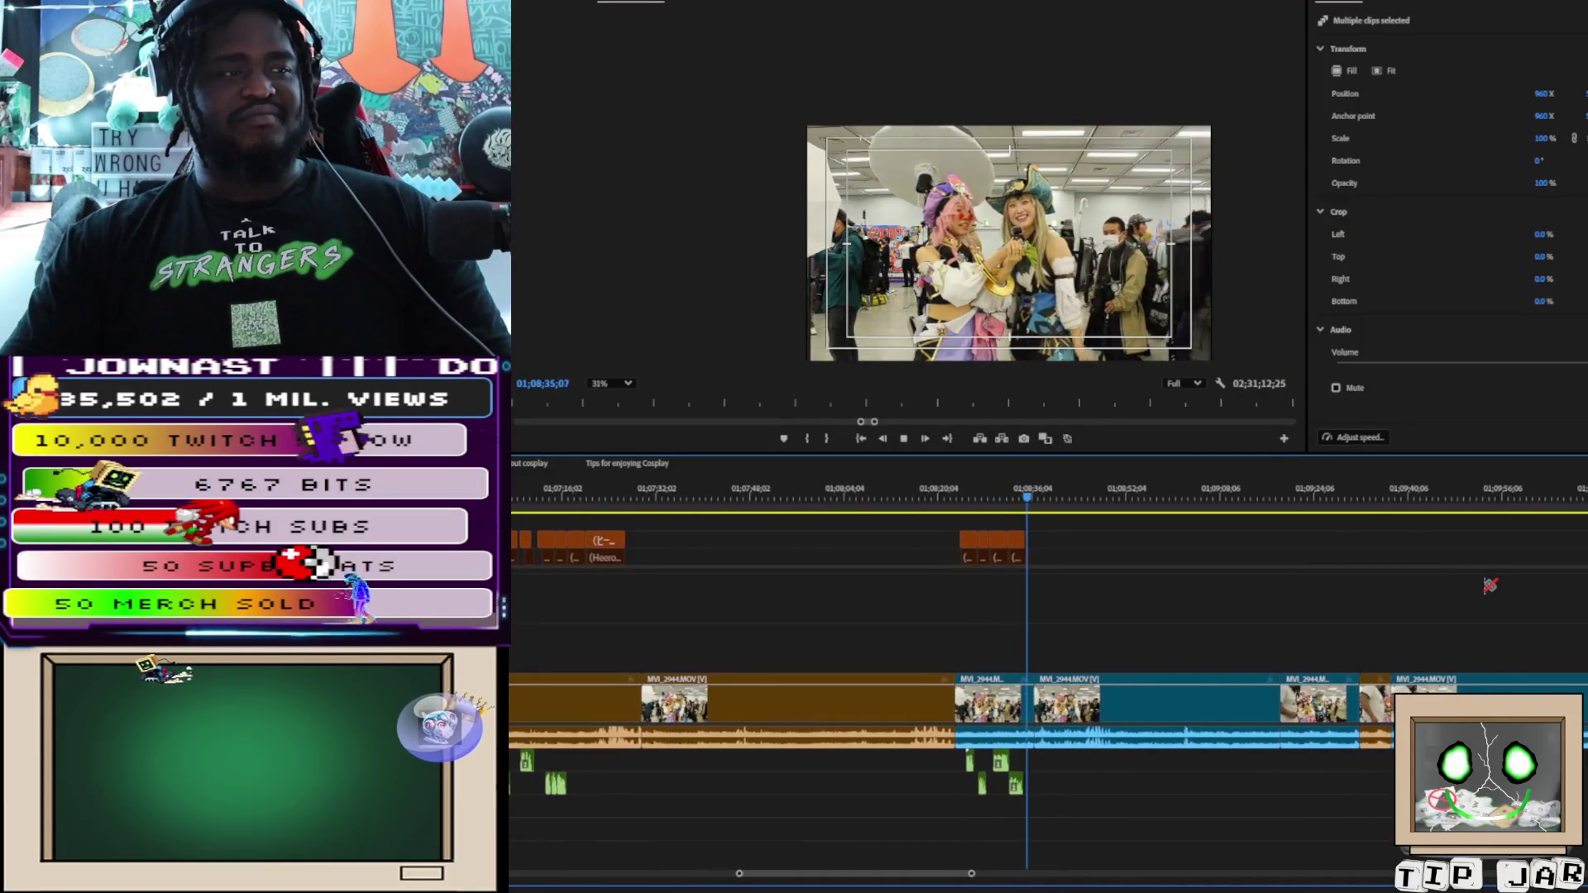
key(space)
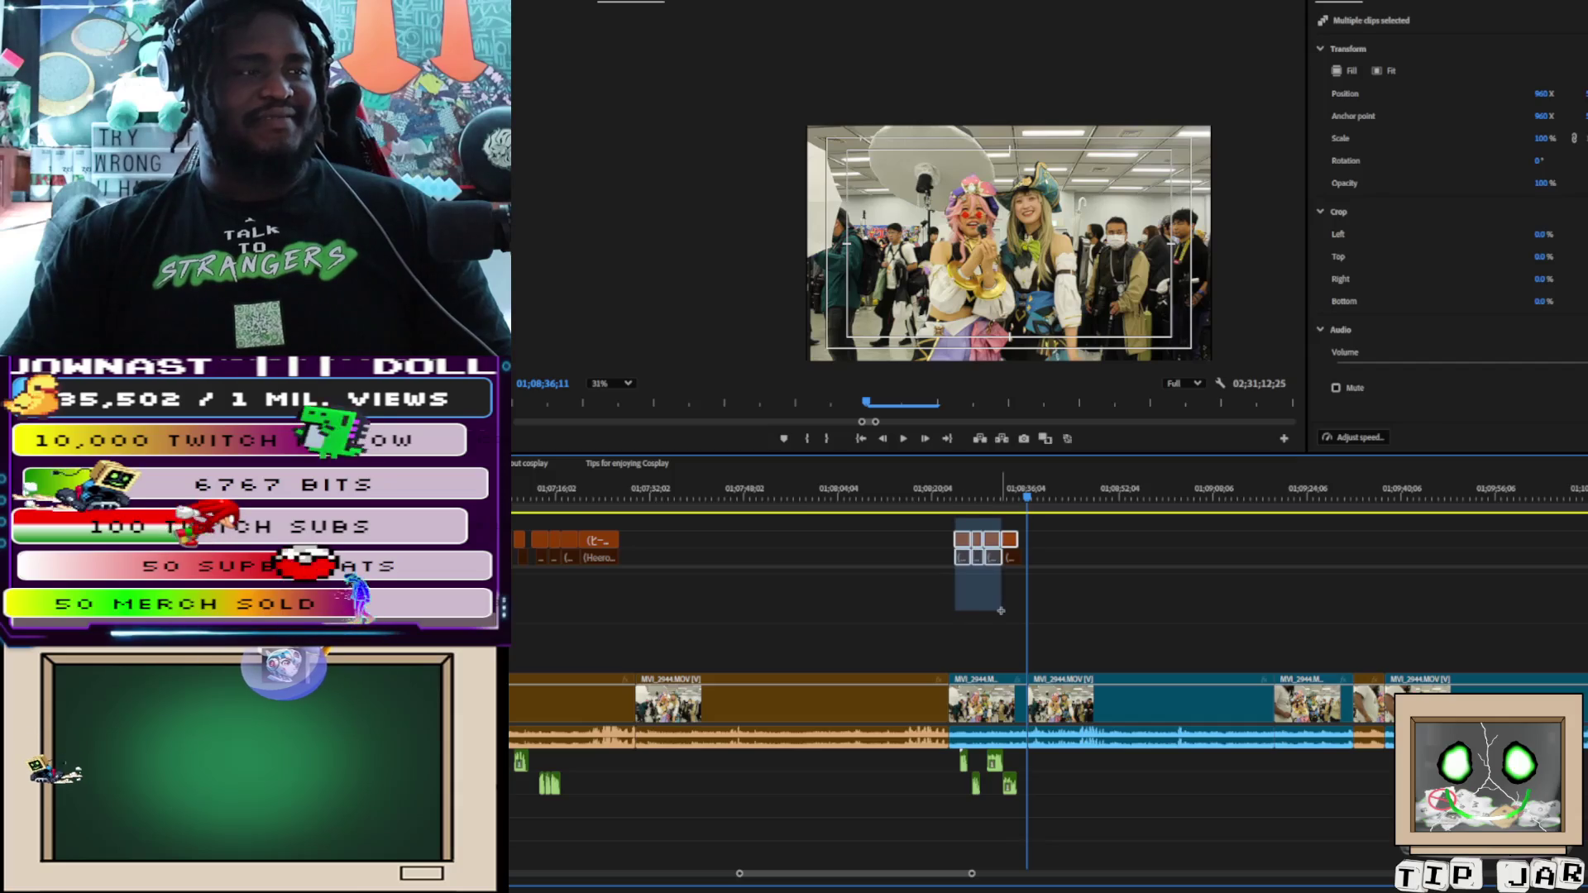
Select the earlier two-cosplayer interview video, audio and subtitle clips and delete them, leaving gaps
click(1018, 728)
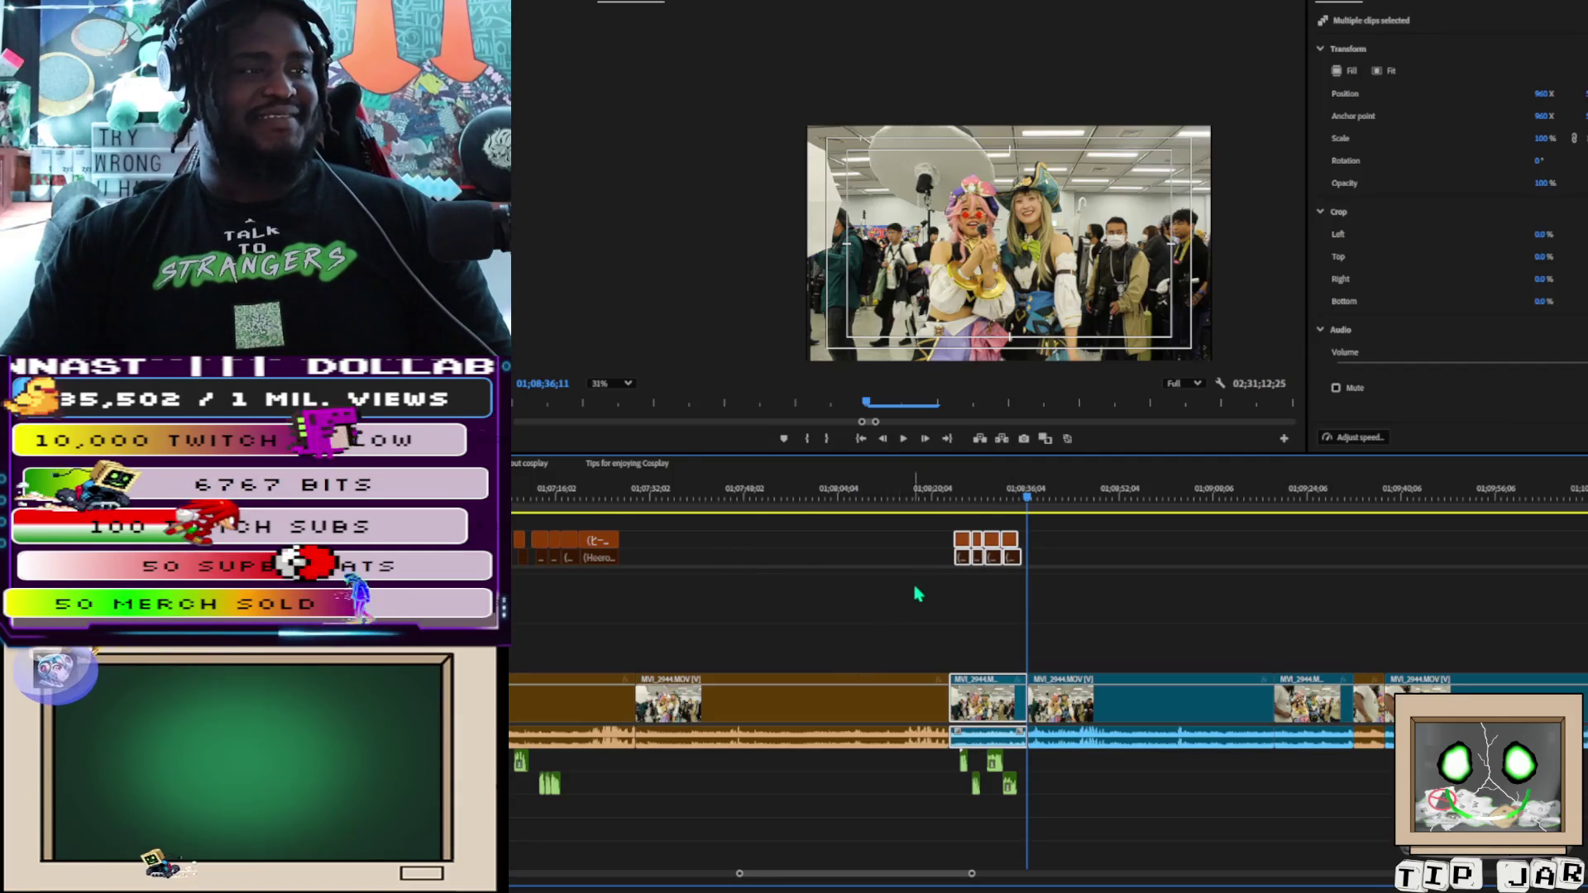
mouse_move(962, 529)
mouse_down()
mouse_move(988, 749)
mouse_move(1017, 811)
mouse_up()
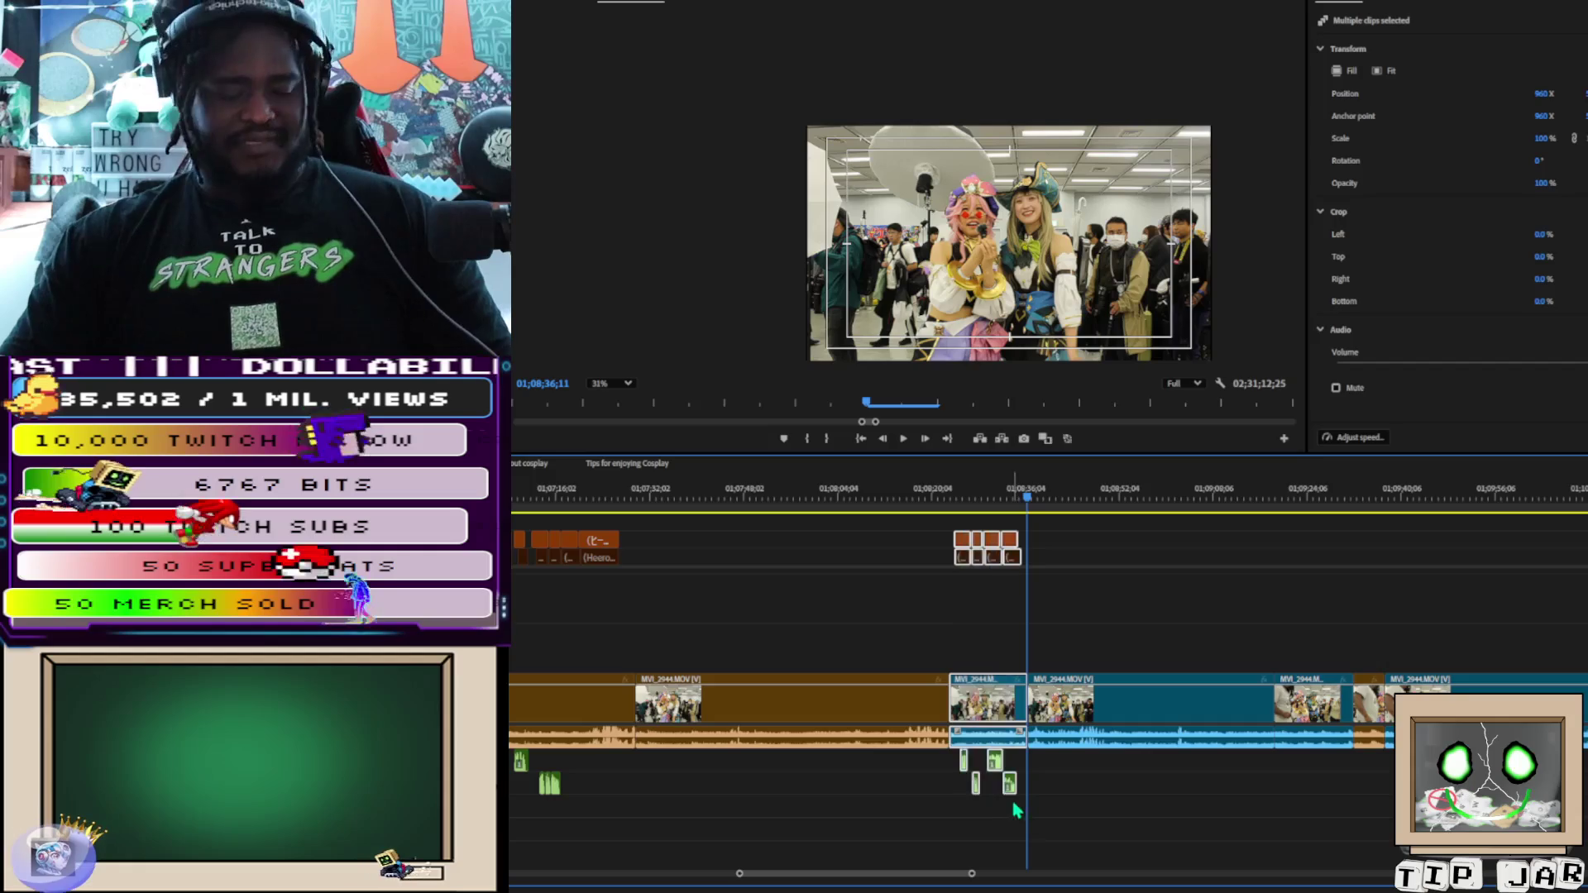
scroll(1048, 687, left, 3)
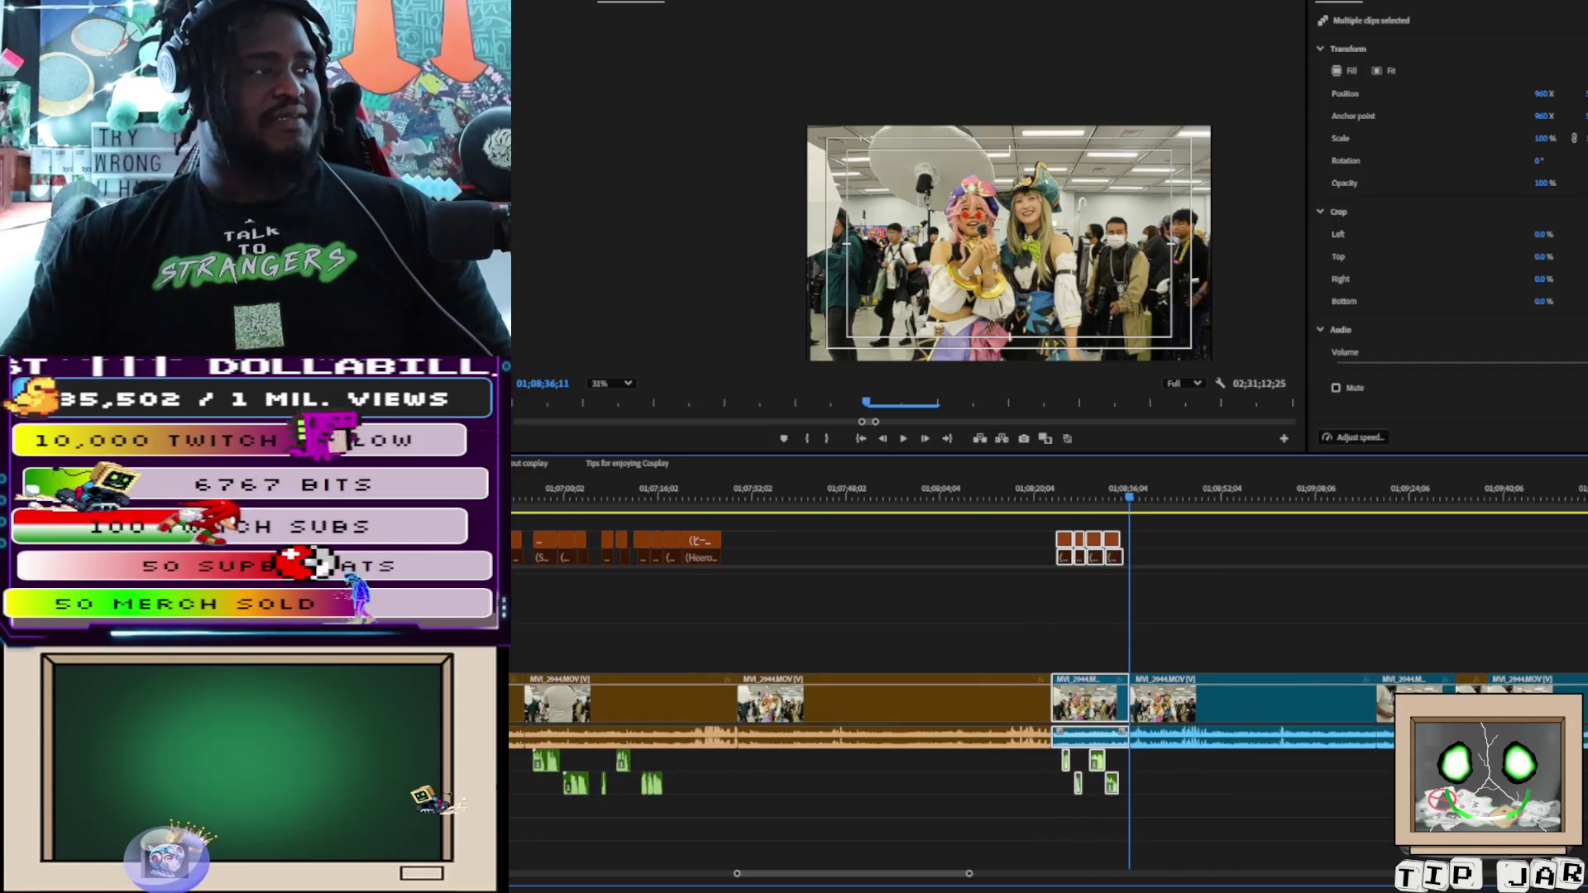
mouse_move(513, 517)
mouse_down()
mouse_move(531, 675)
mouse_move(638, 728)
mouse_move(618, 670)
mouse_up()
key(ctrl+minus)
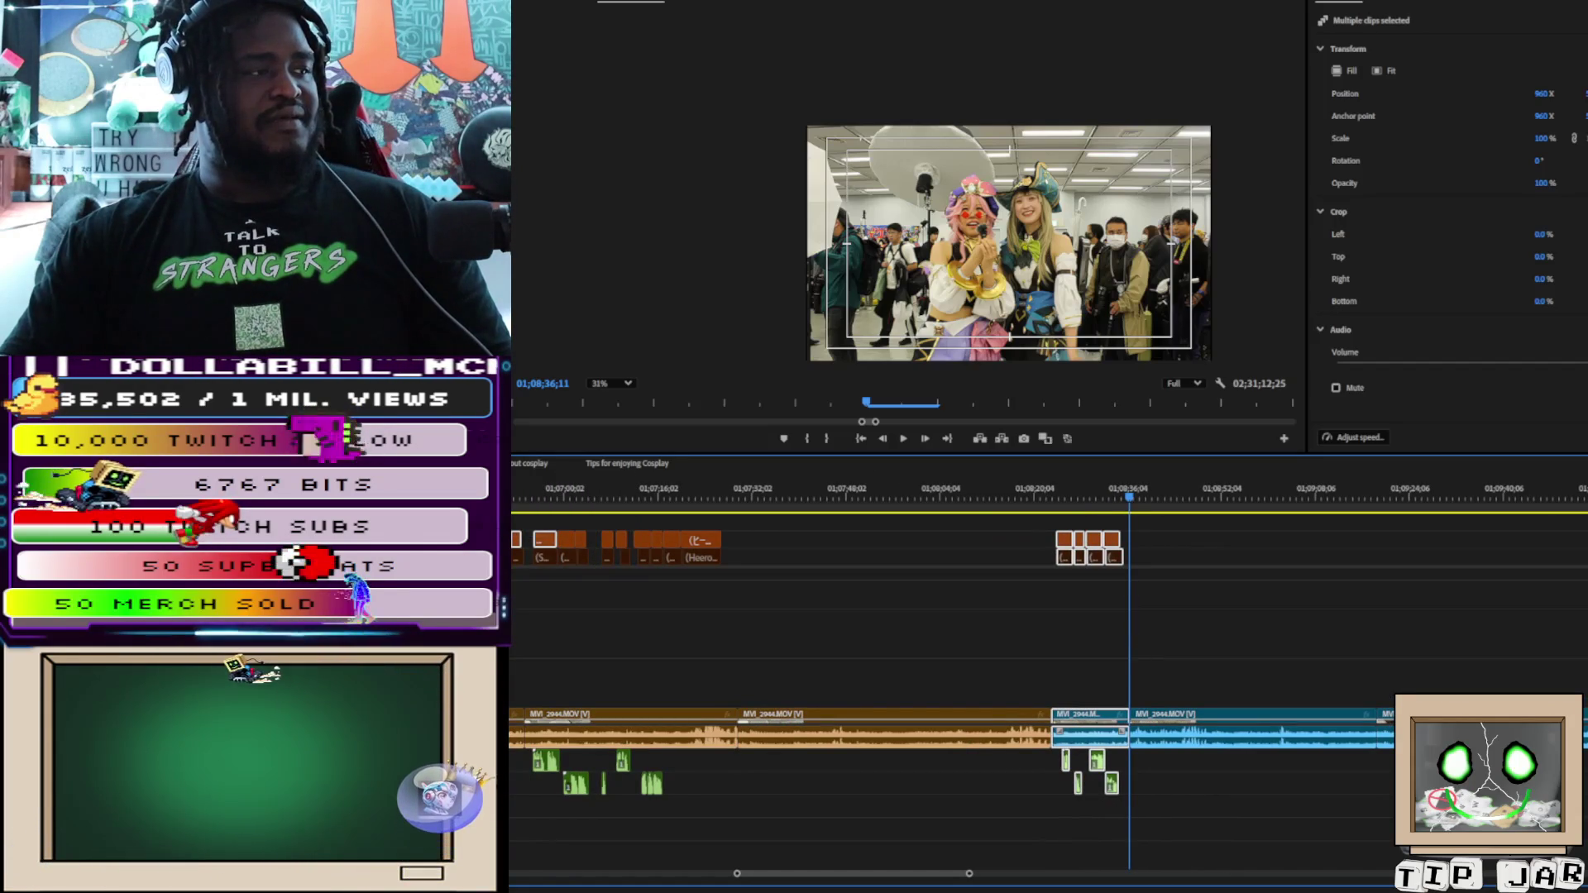
key(ctrl+equal)
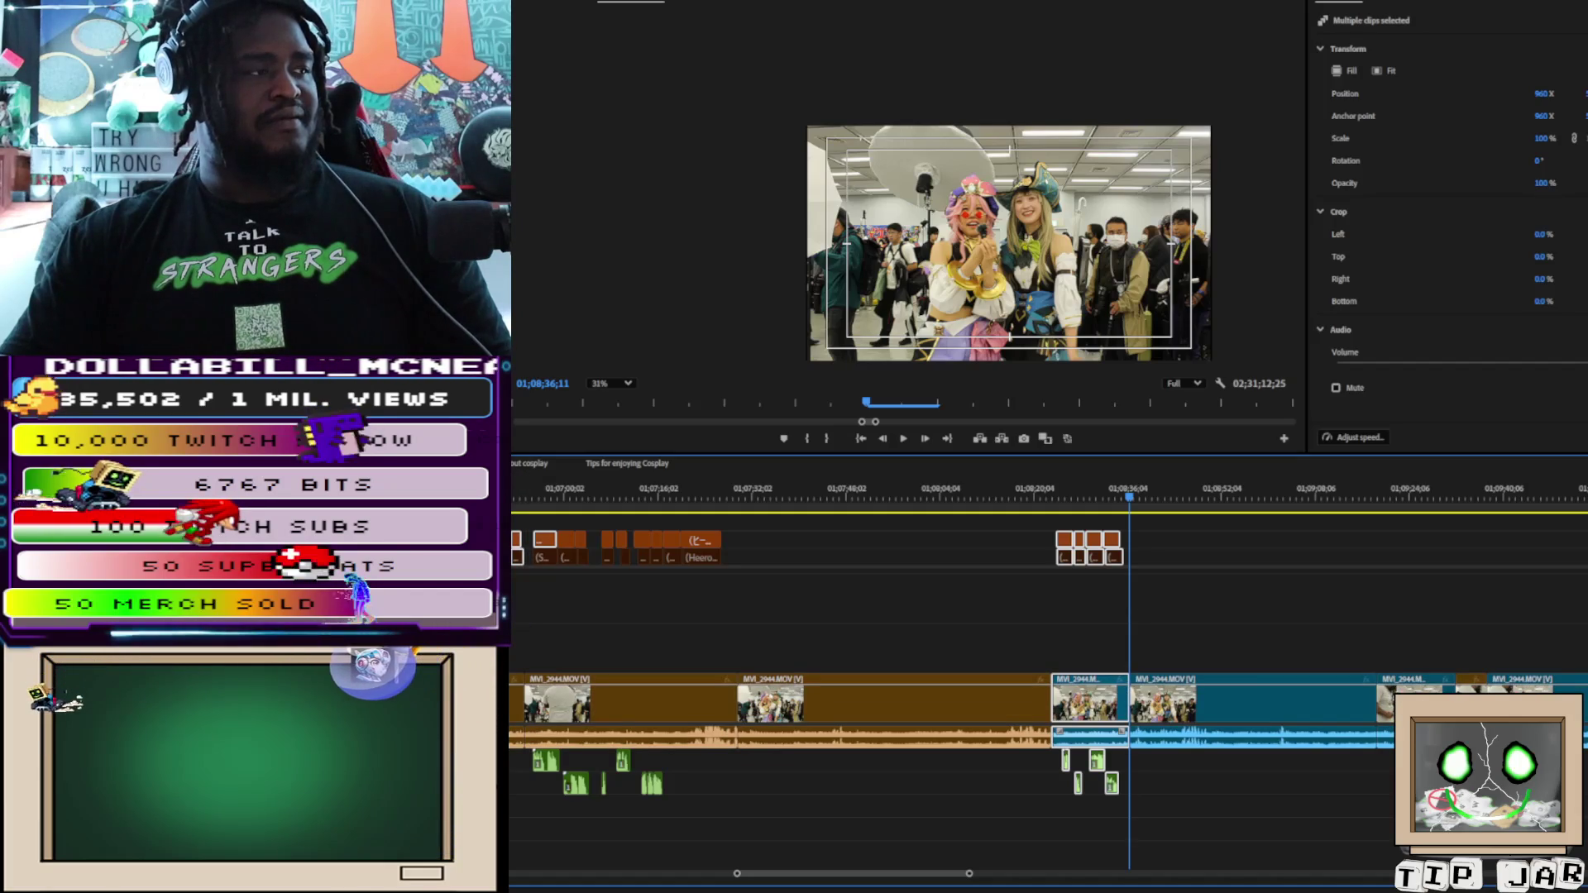
mouse_move(511, 519)
mouse_down()
mouse_move(652, 773)
mouse_move(687, 794)
mouse_up()
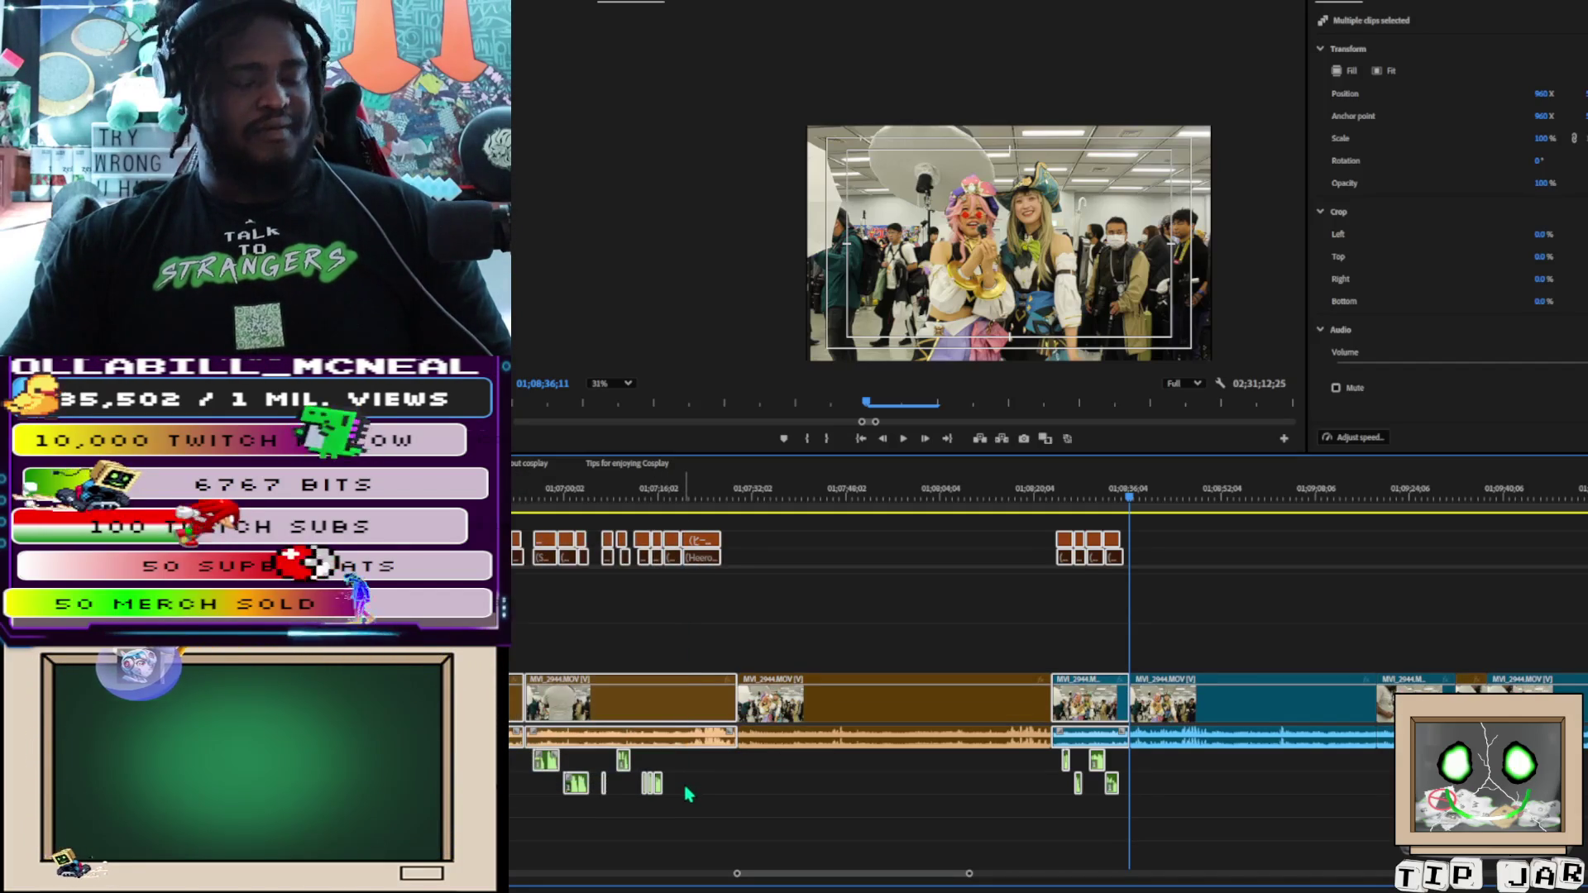
key(Delete)
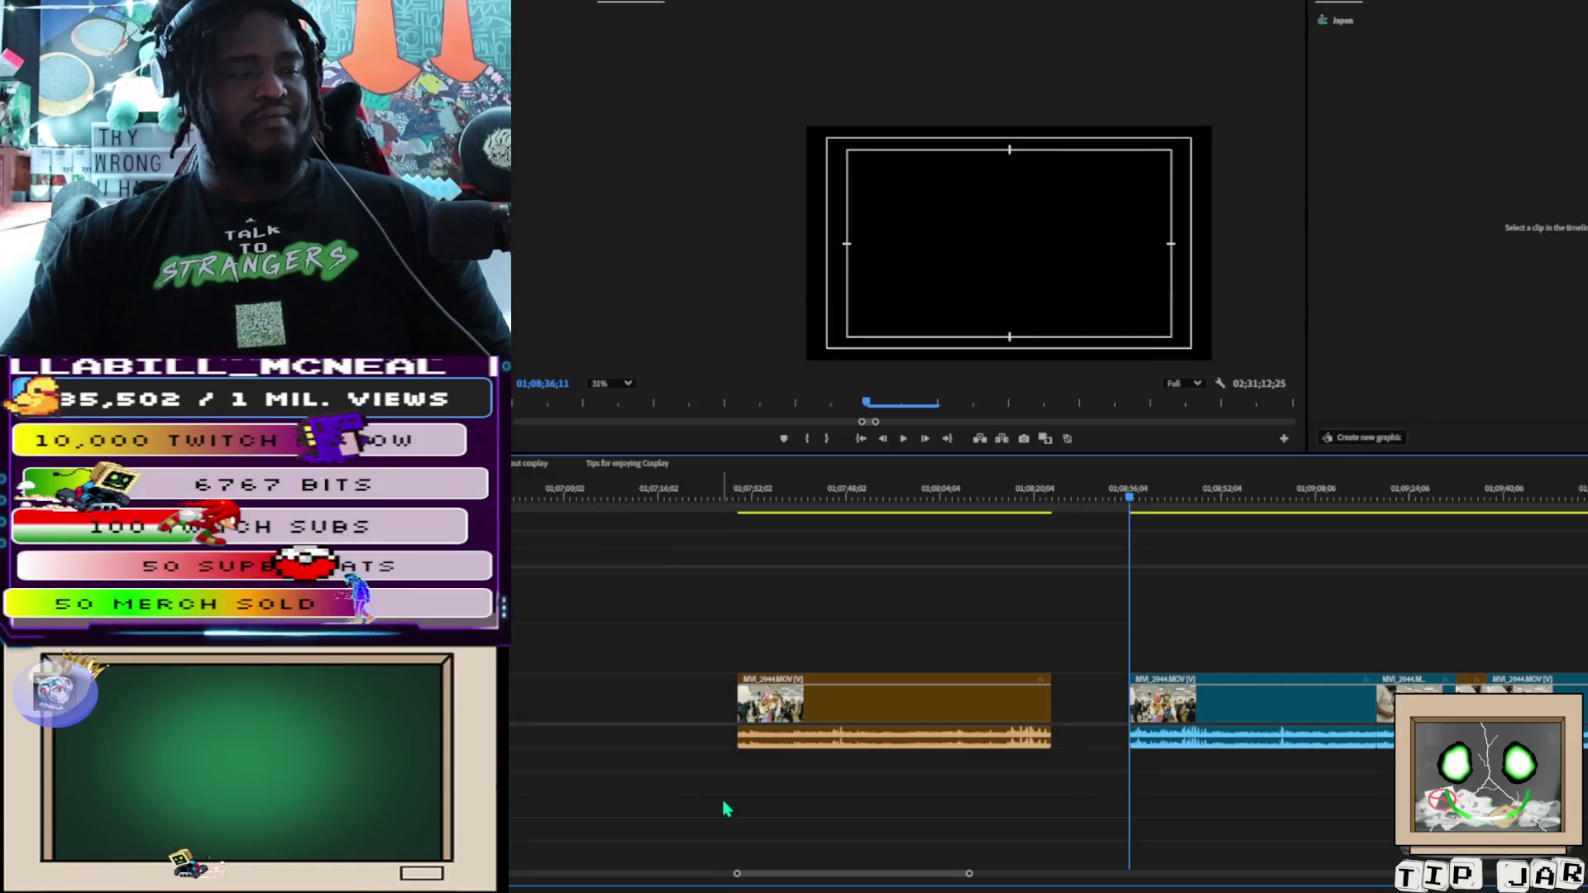
Zoom out to the whole sequence and delete two short clips near its start, closing the gaps
mouse_move(737, 879)
mouse_down()
mouse_move(579, 823)
mouse_move(537, 877)
mouse_move(512, 877)
mouse_up()
key(minus)
key(minus)
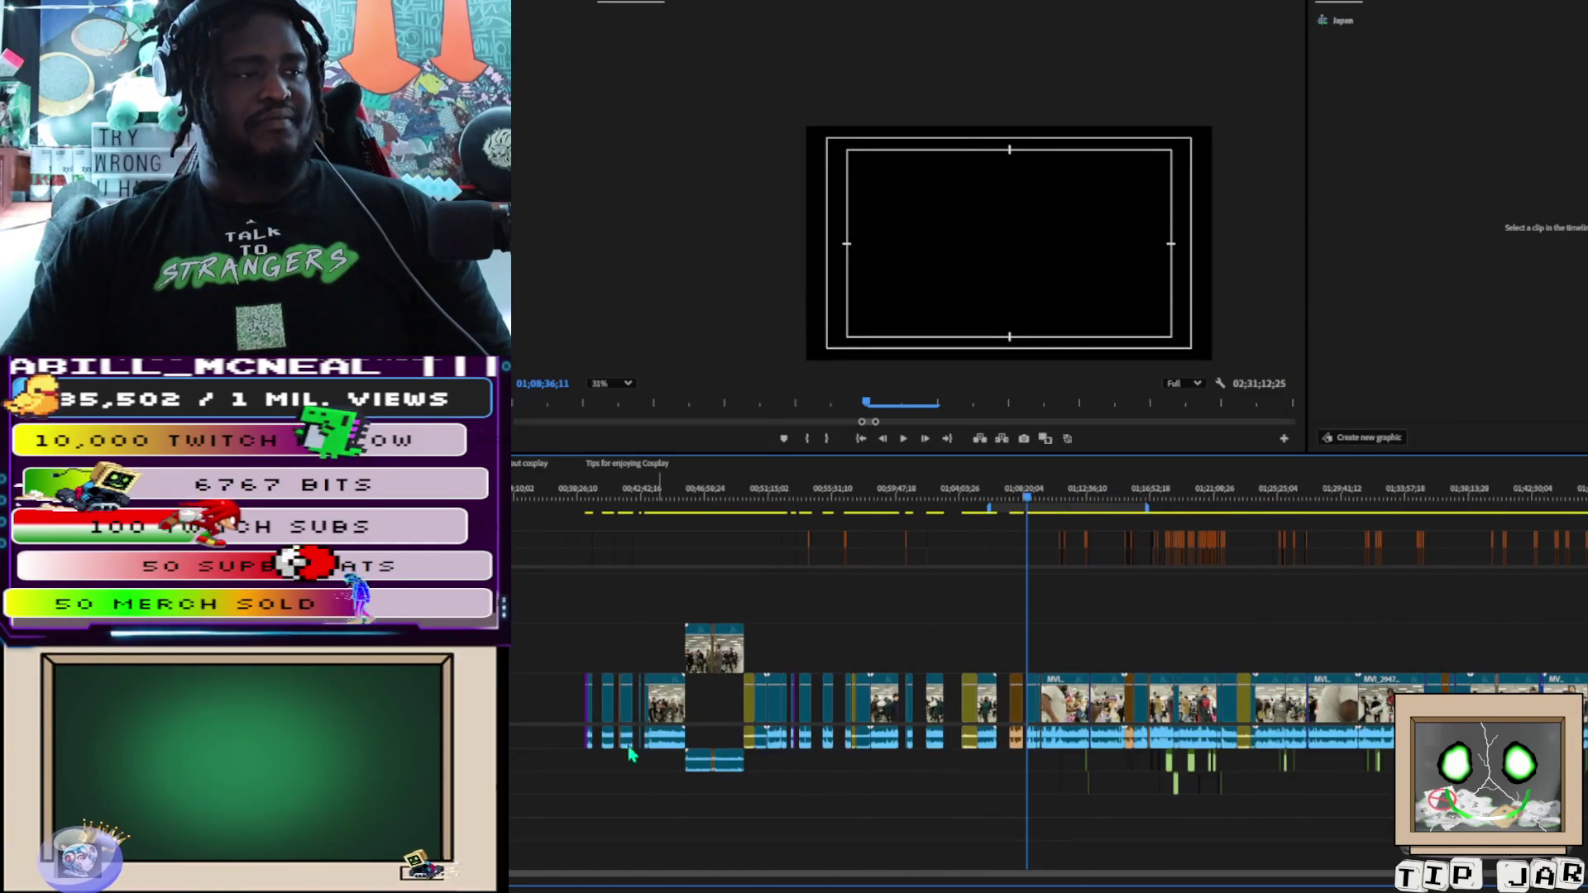
click(955, 711)
key(Delete)
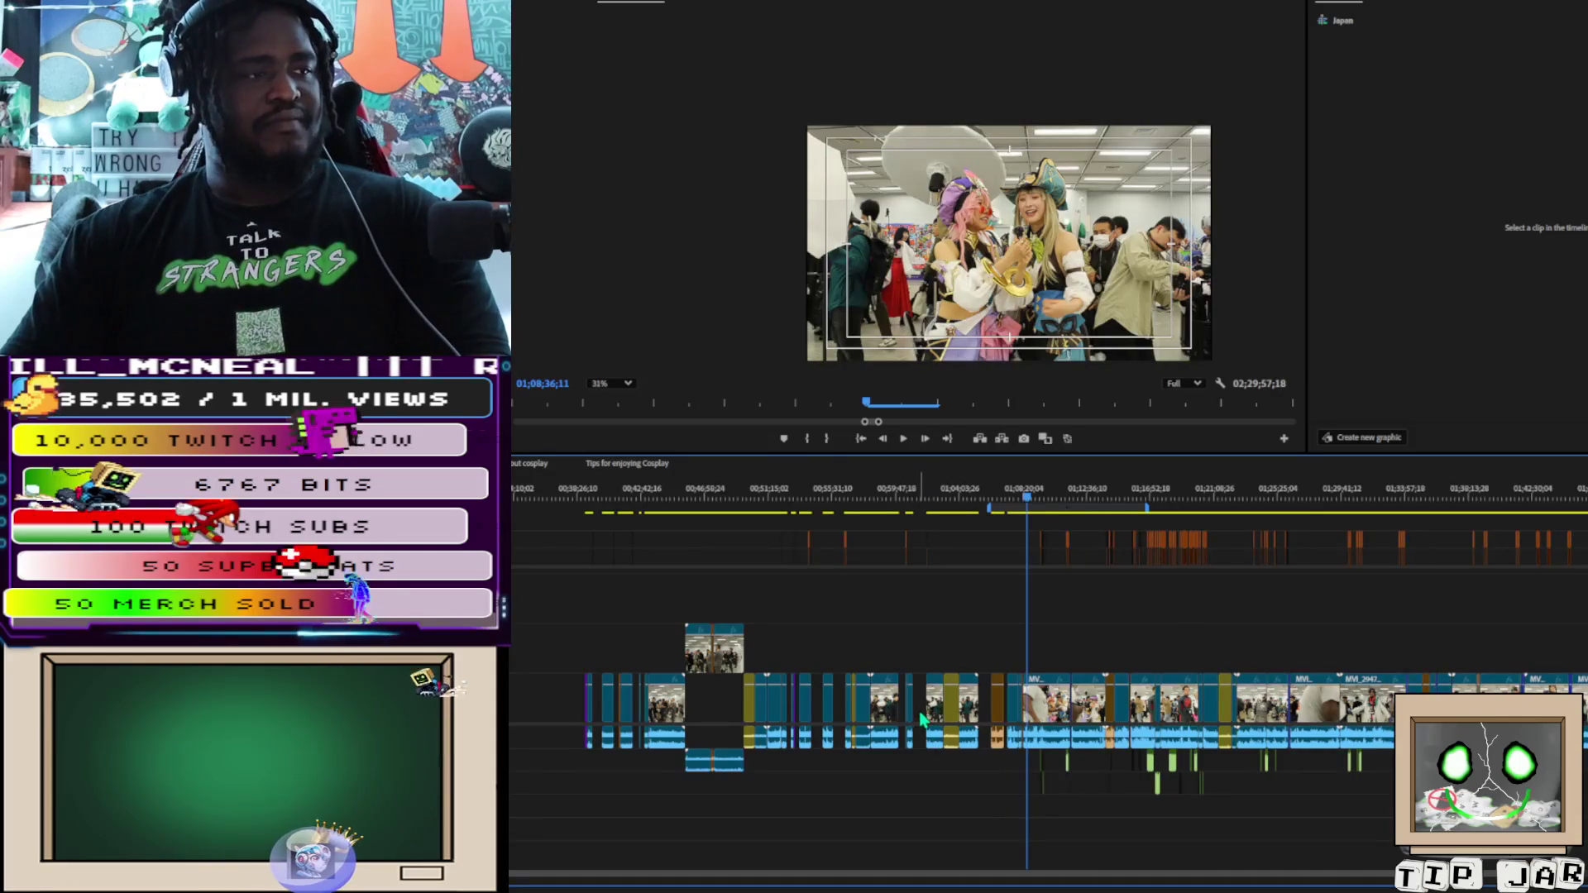
click(906, 710)
key(Delete)
Close the remaining empty gaps and short clips near the start, then undo the clip shift
click(901, 709)
key(Delete)
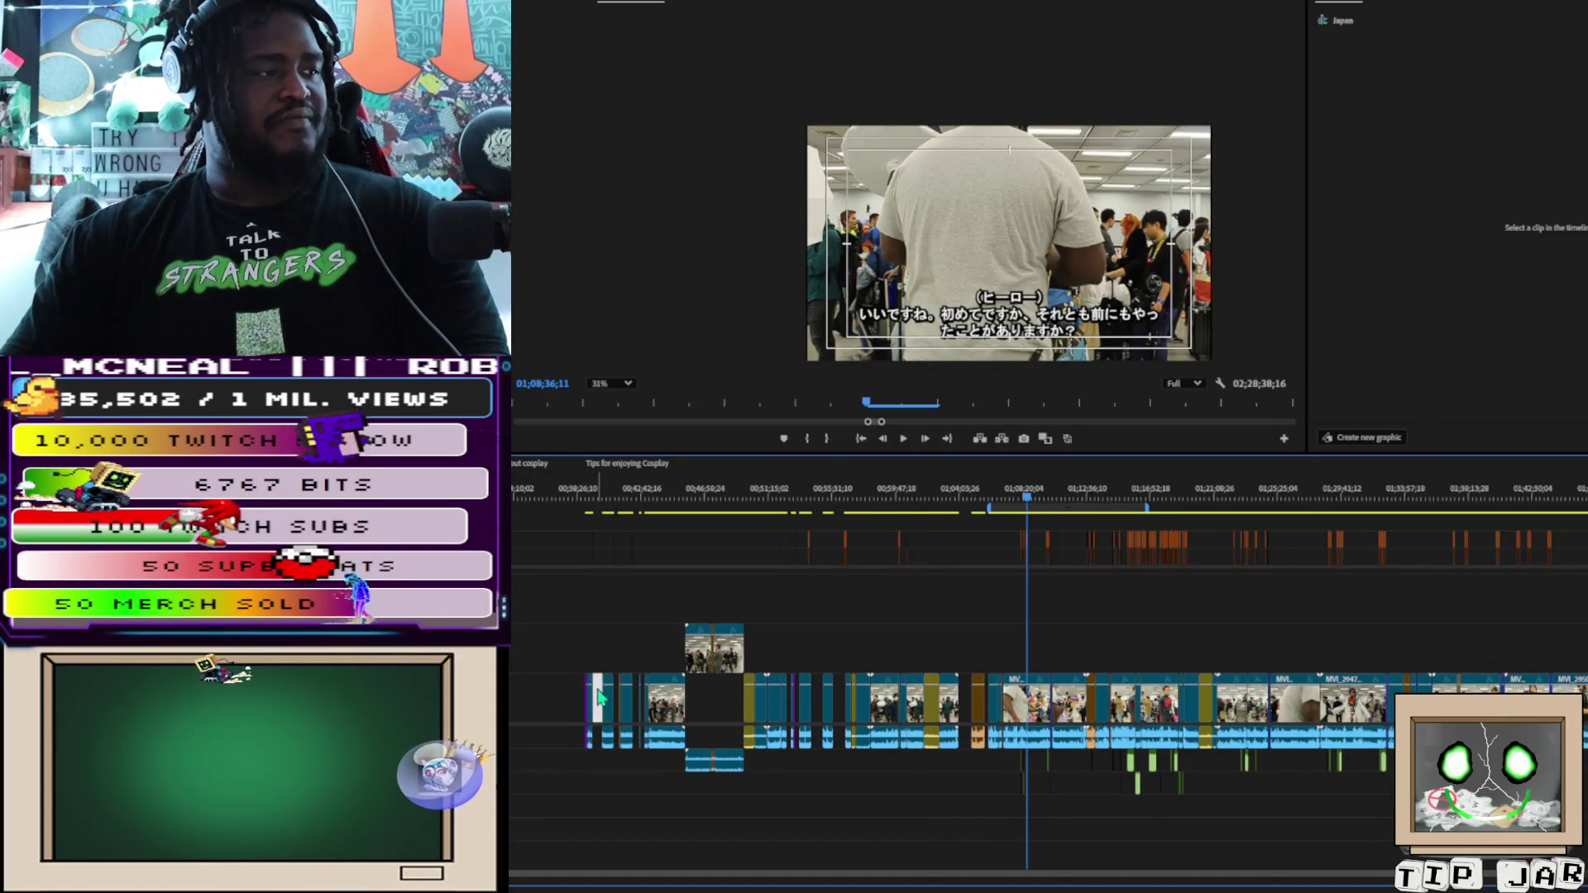
key(Delete)
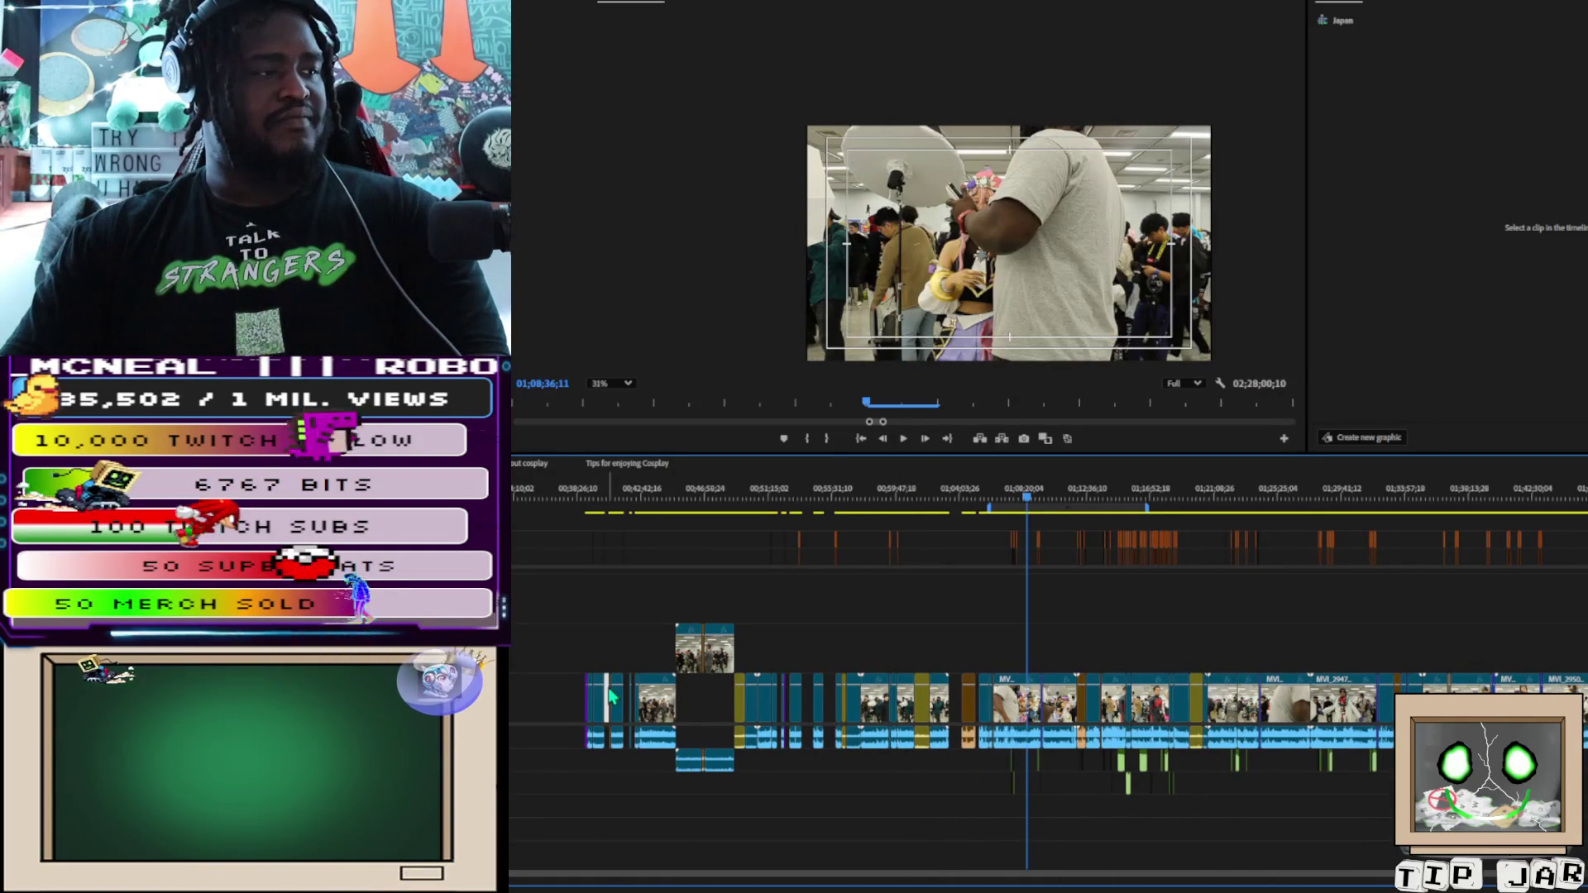
click(608, 693)
key(Delete)
drag(557, 685, 646, 686)
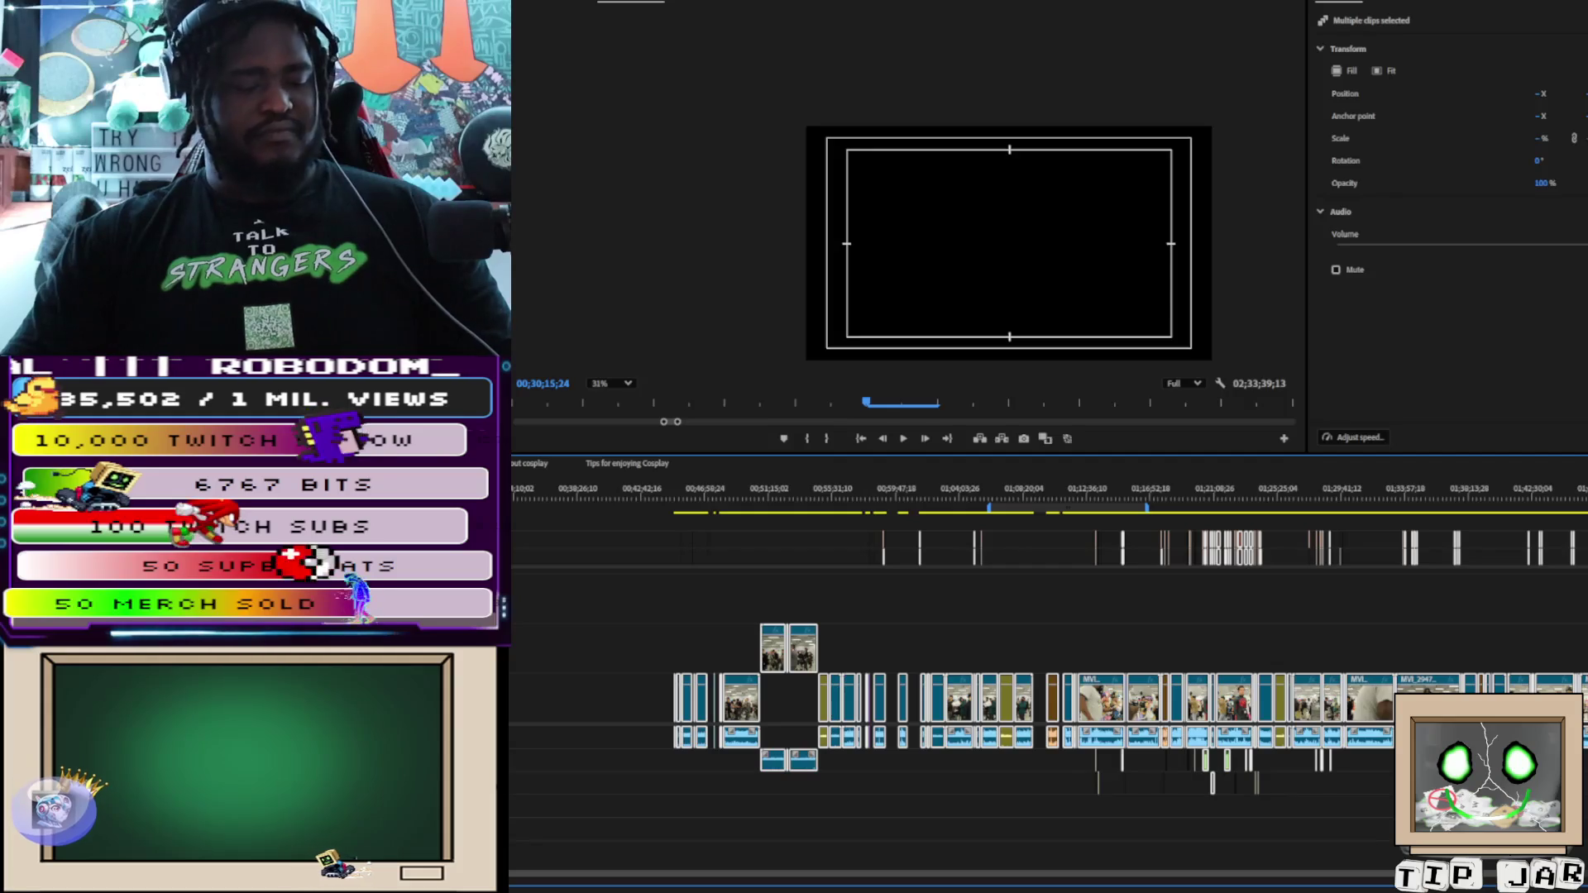
key(ctrl+z)
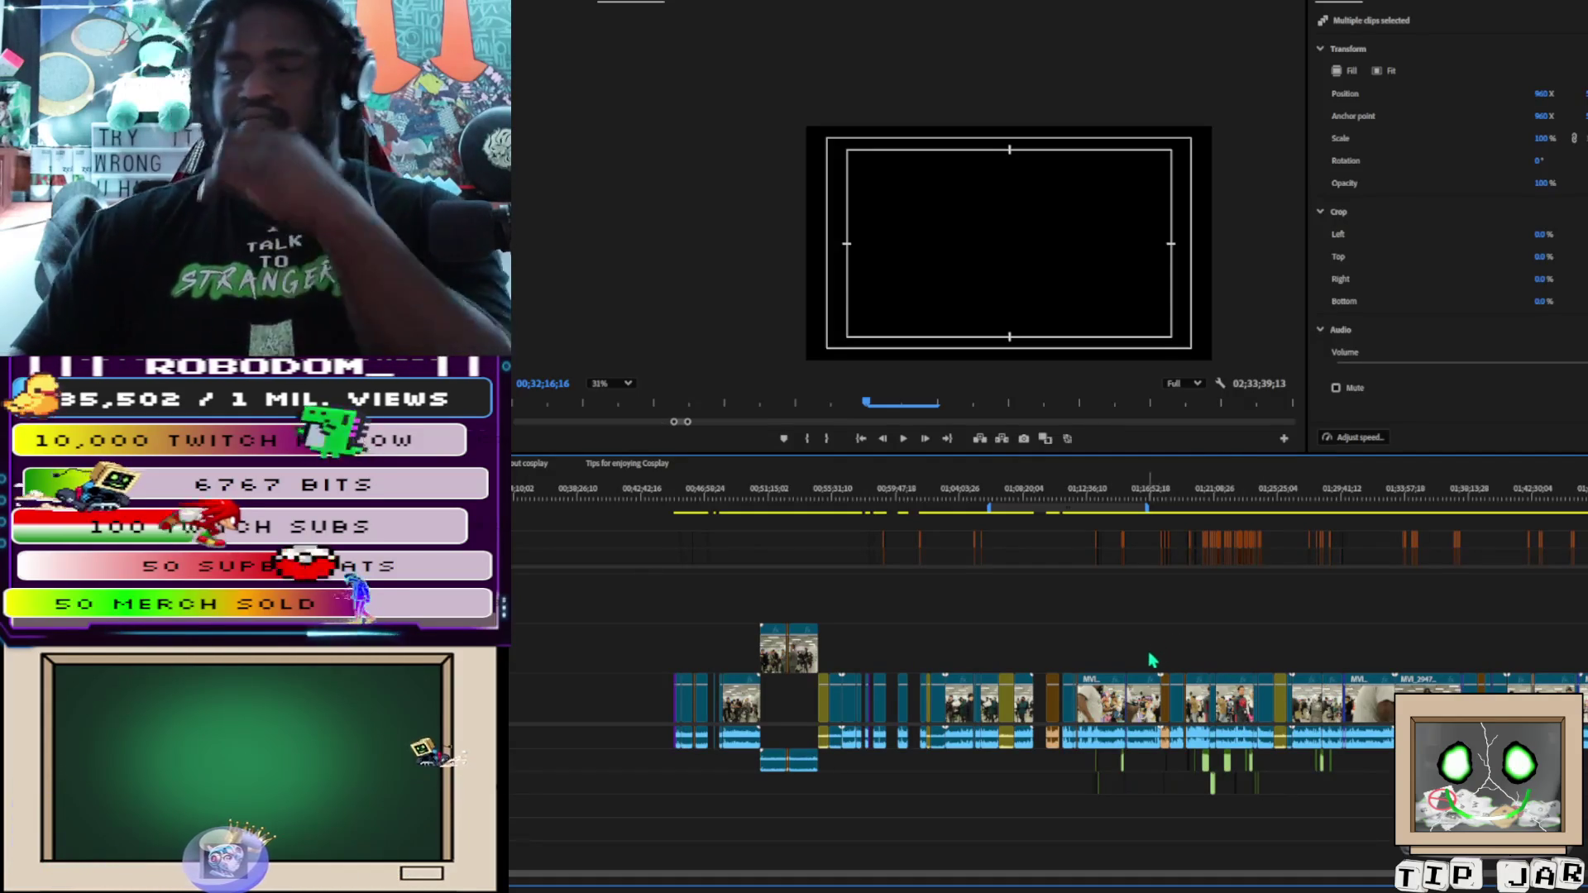
Zoom in on the subtitled interview around 01;13, review it, and select its captions, video and audio
click(1099, 500)
drag(1101, 508, 1100, 514)
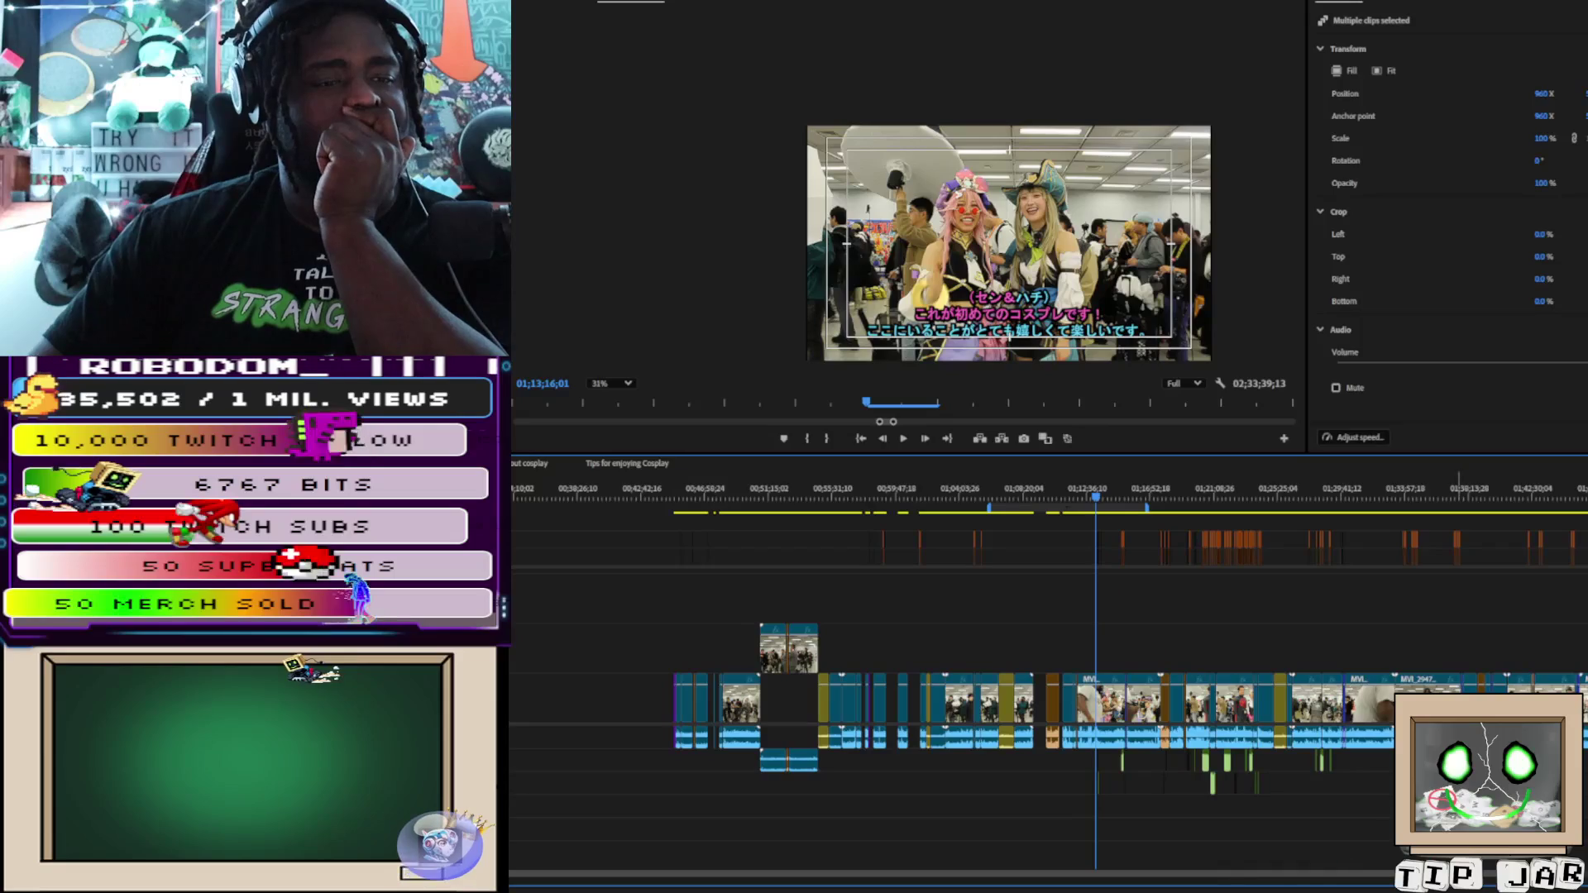
key(equal)
key(equal)
key(equal)
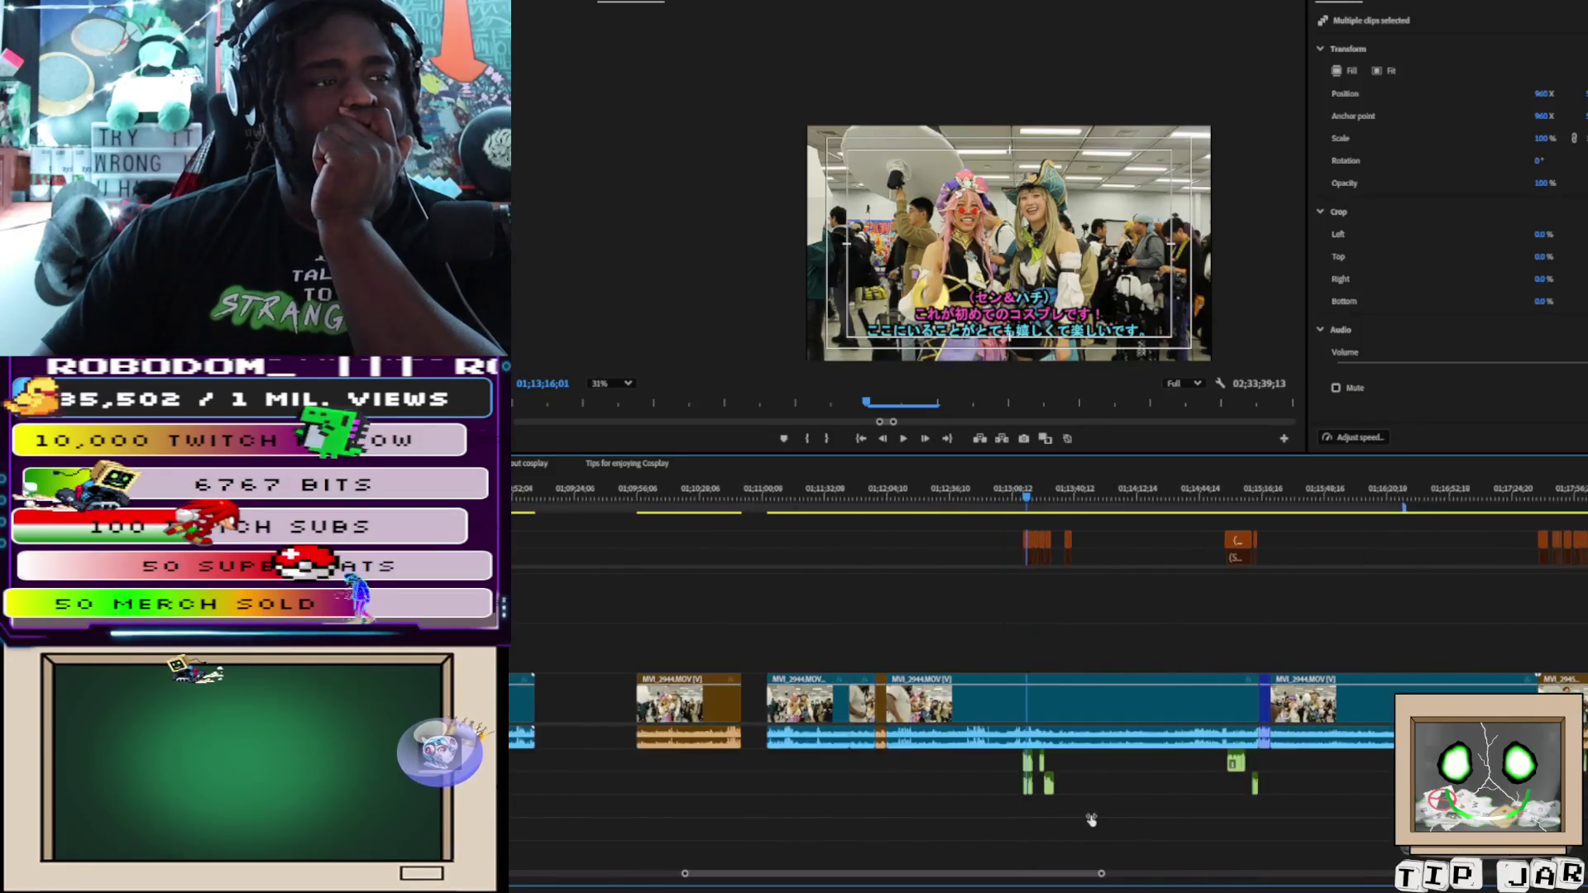
key(equal)
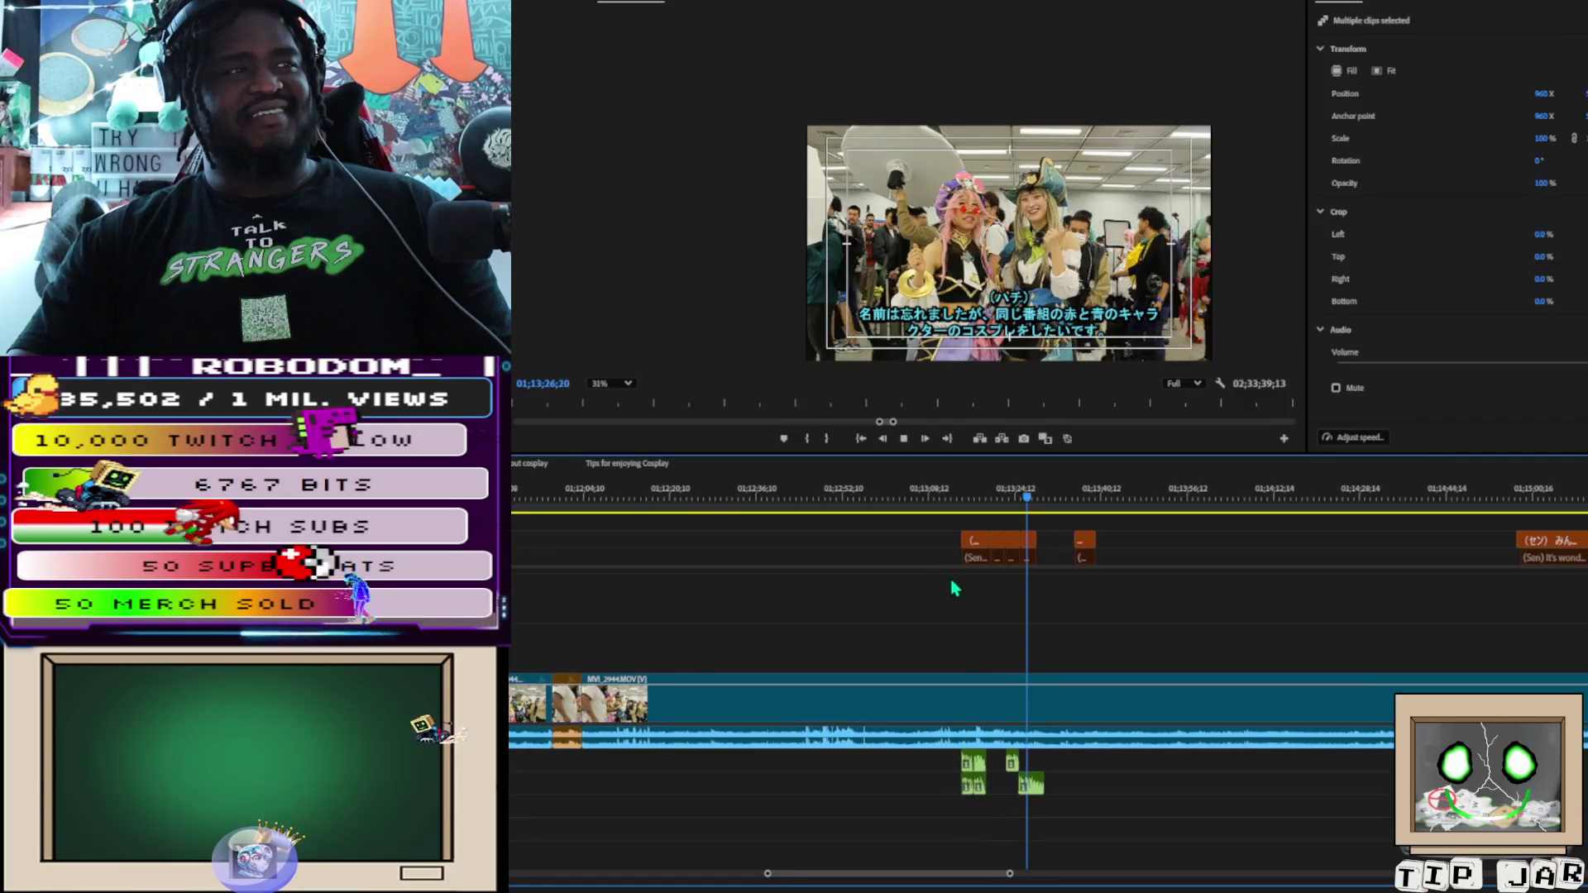
key(space)
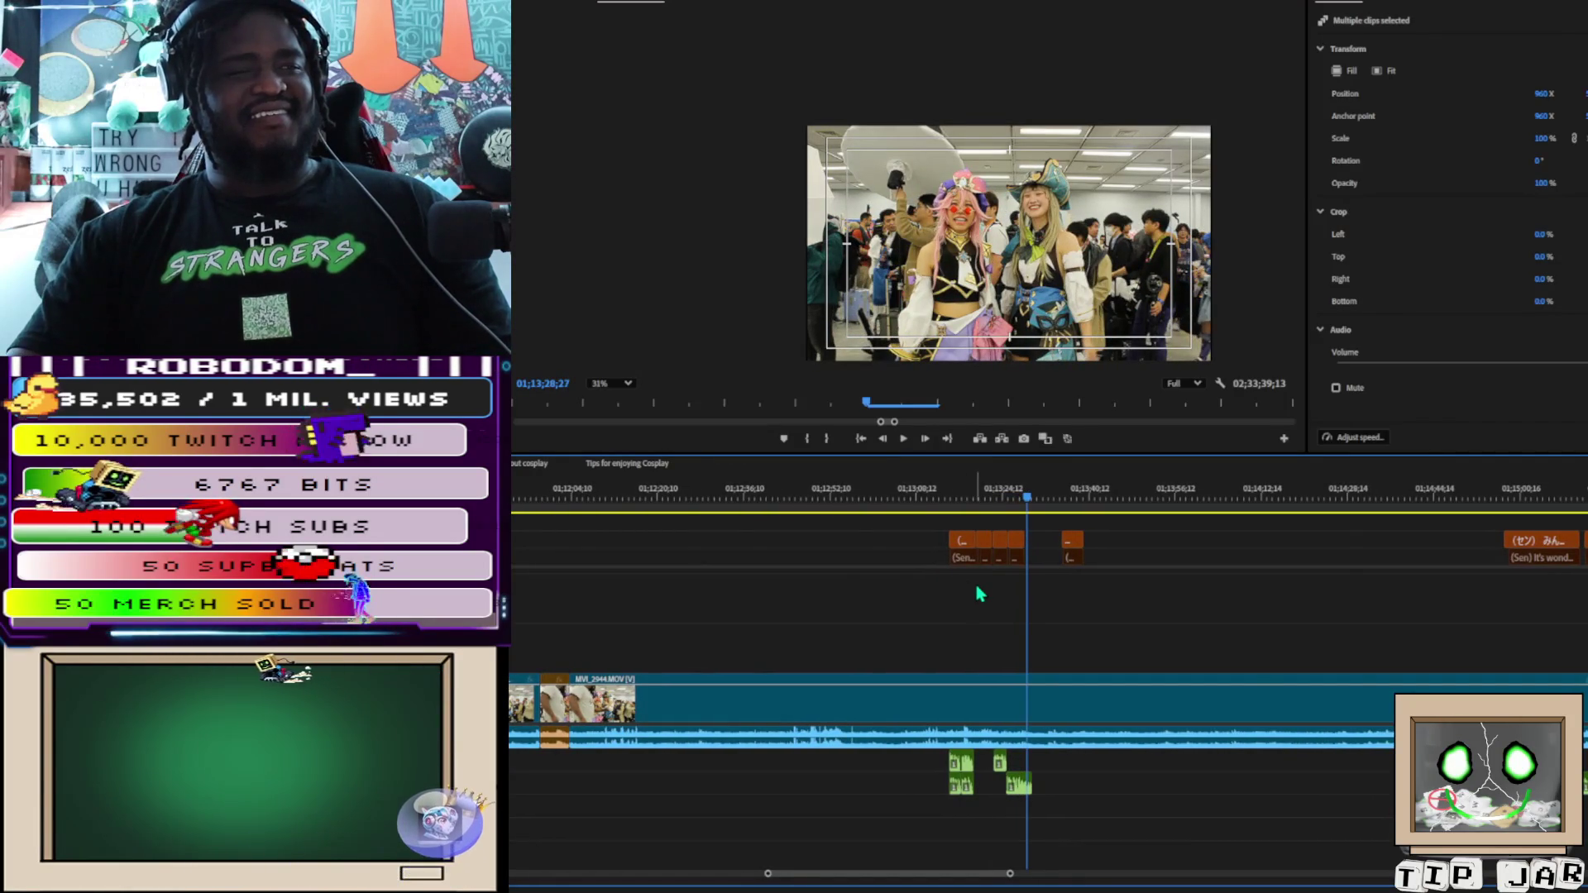
key(space)
key(space)
key(space)
key(space)
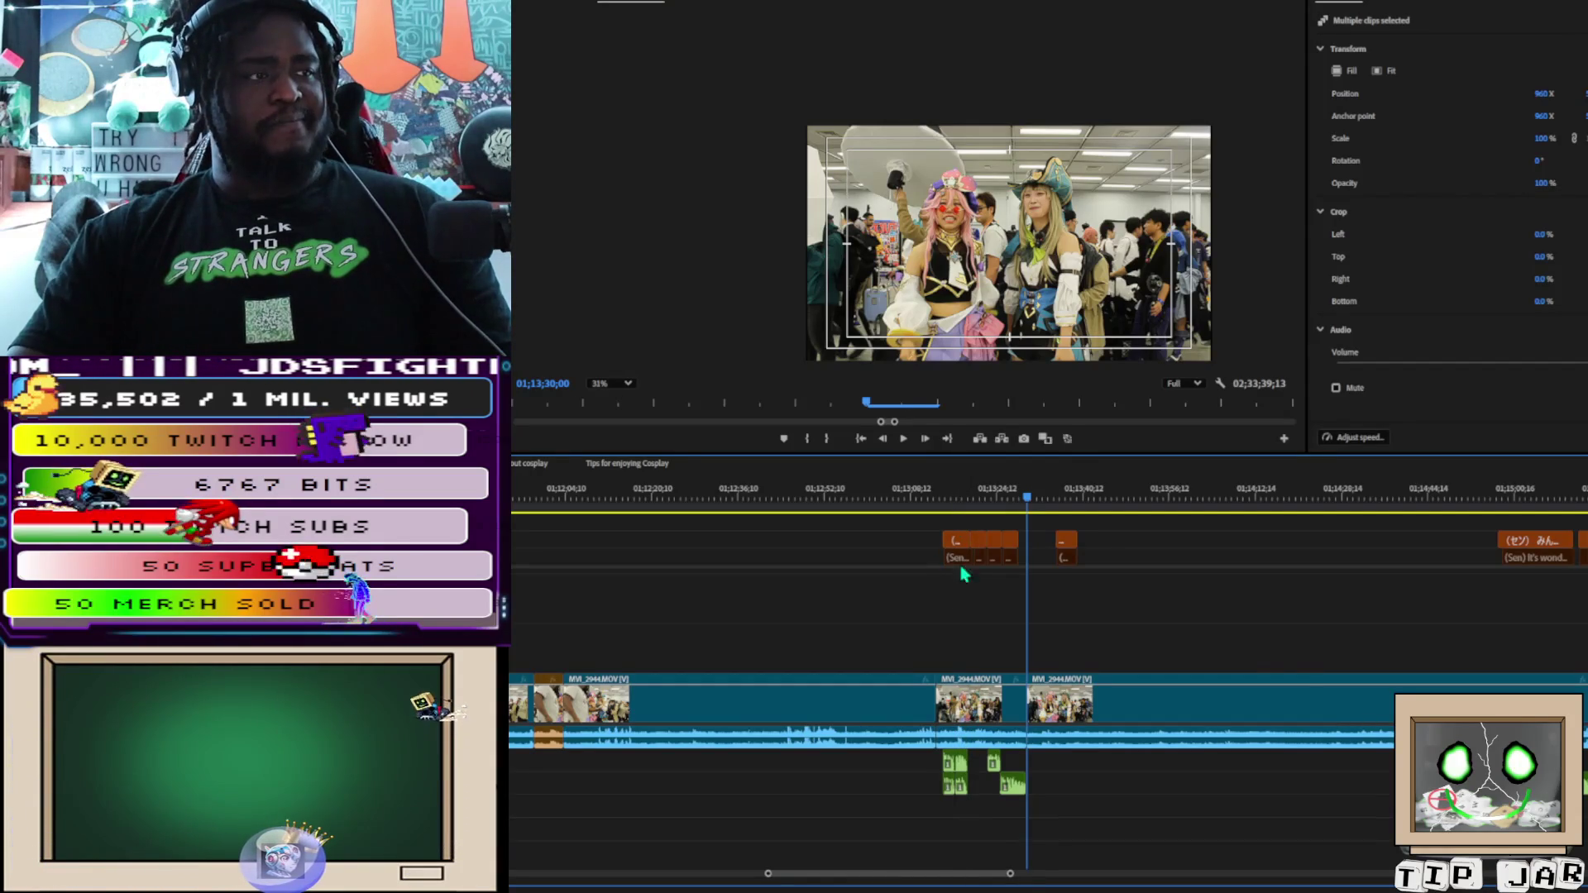
mouse_move(982, 533)
mouse_down()
mouse_move(984, 769)
mouse_move(1026, 821)
mouse_up()
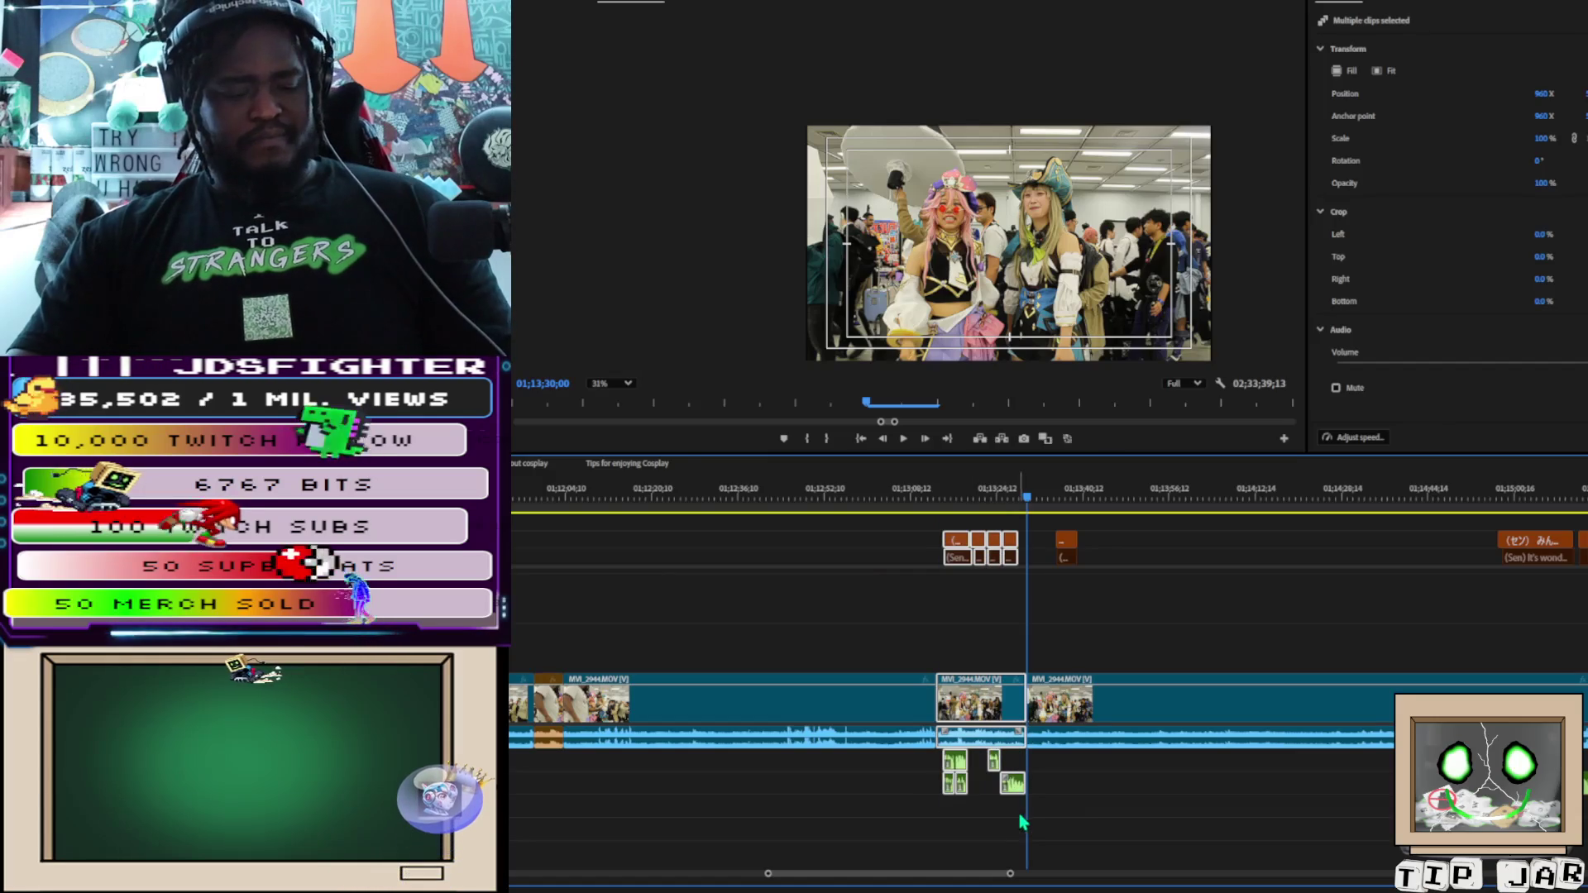
Cut the captioned interview piece from 01;13 and paste it at 00;32;19;15
key(Delete)
scroll(960, 872, up, 5)
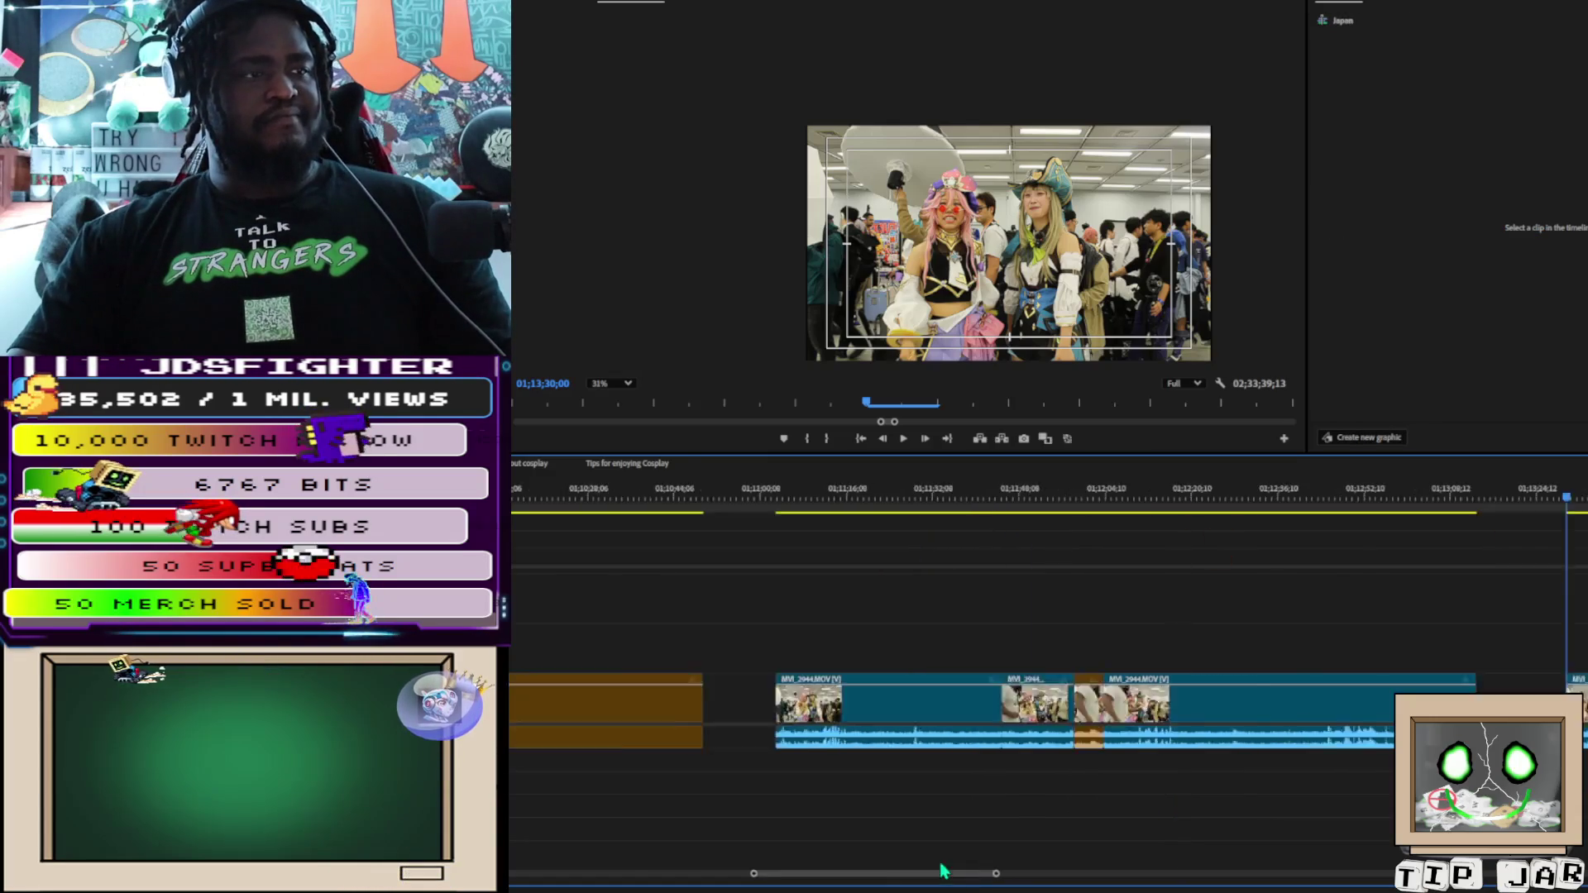
scroll(858, 841, up, 10)
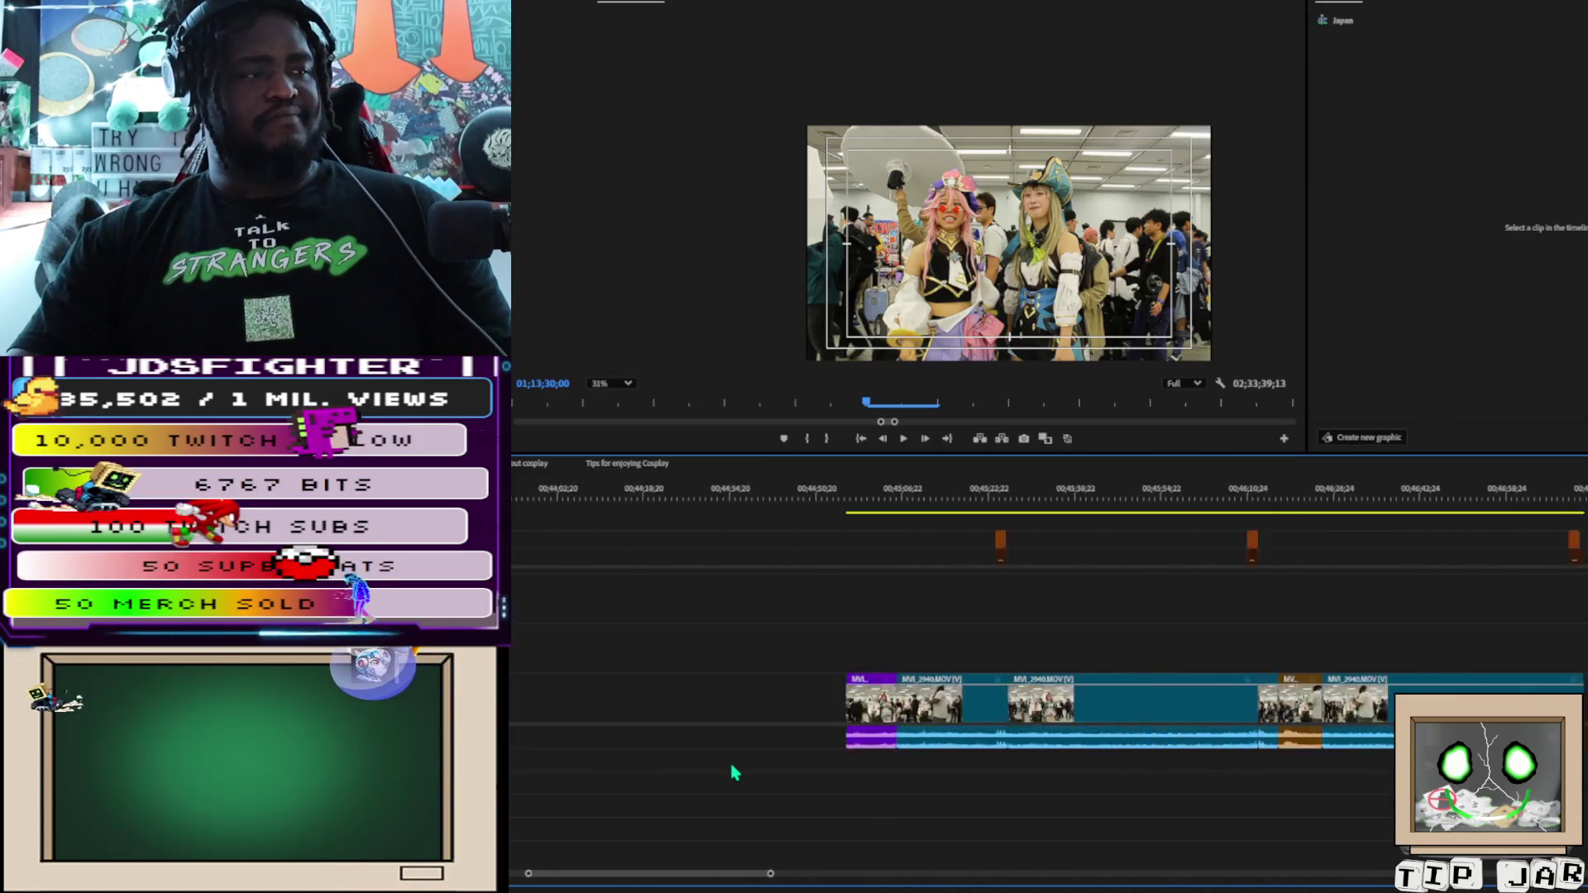
scroll(734, 772, up, 10)
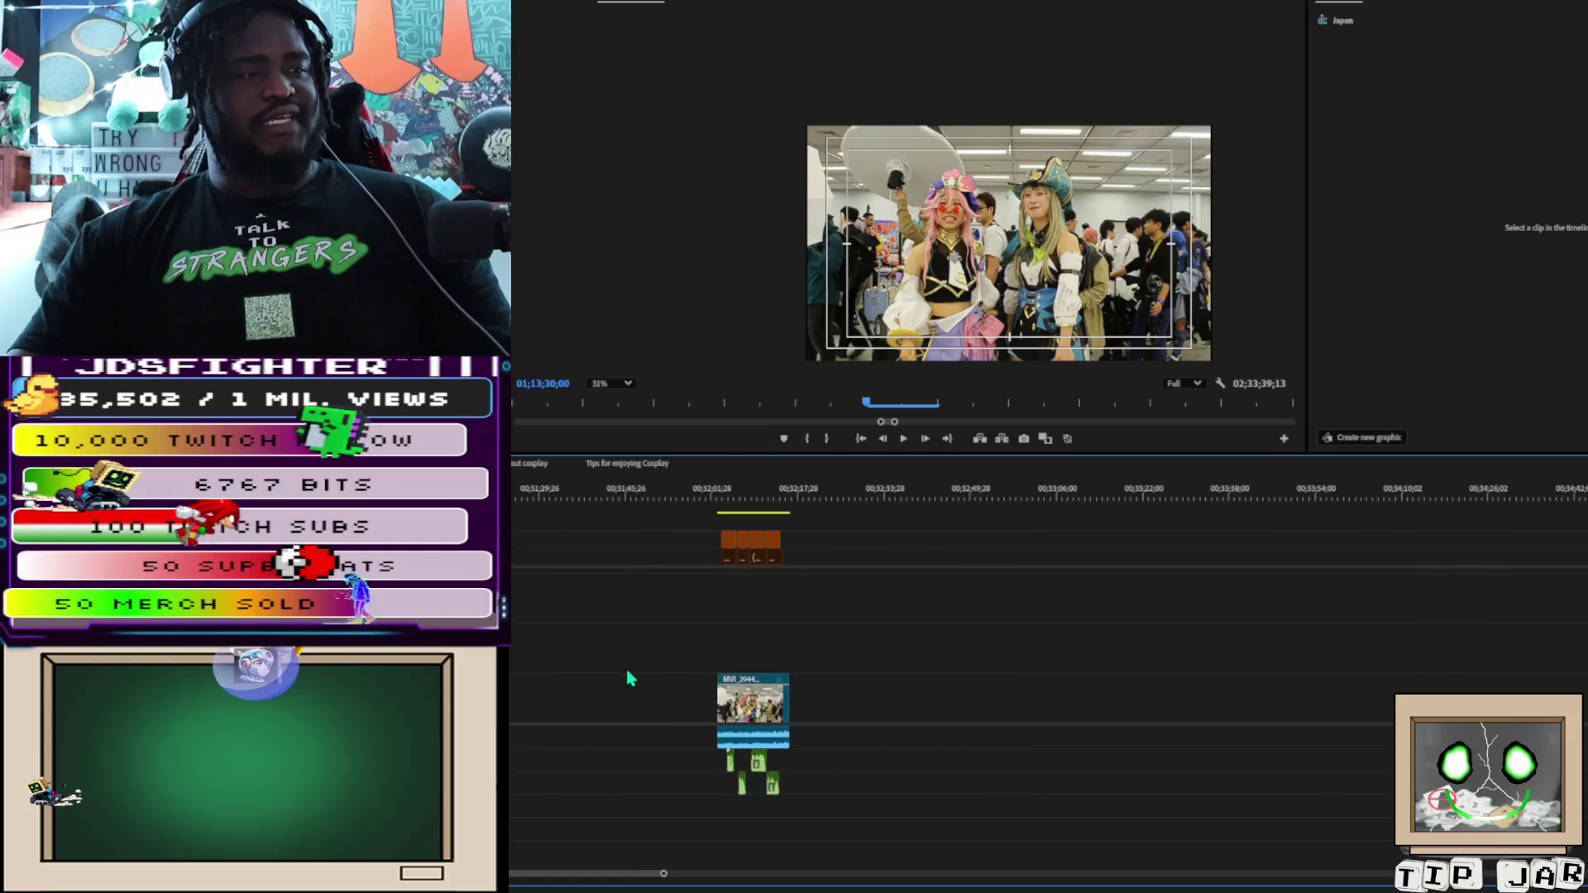
click(809, 490)
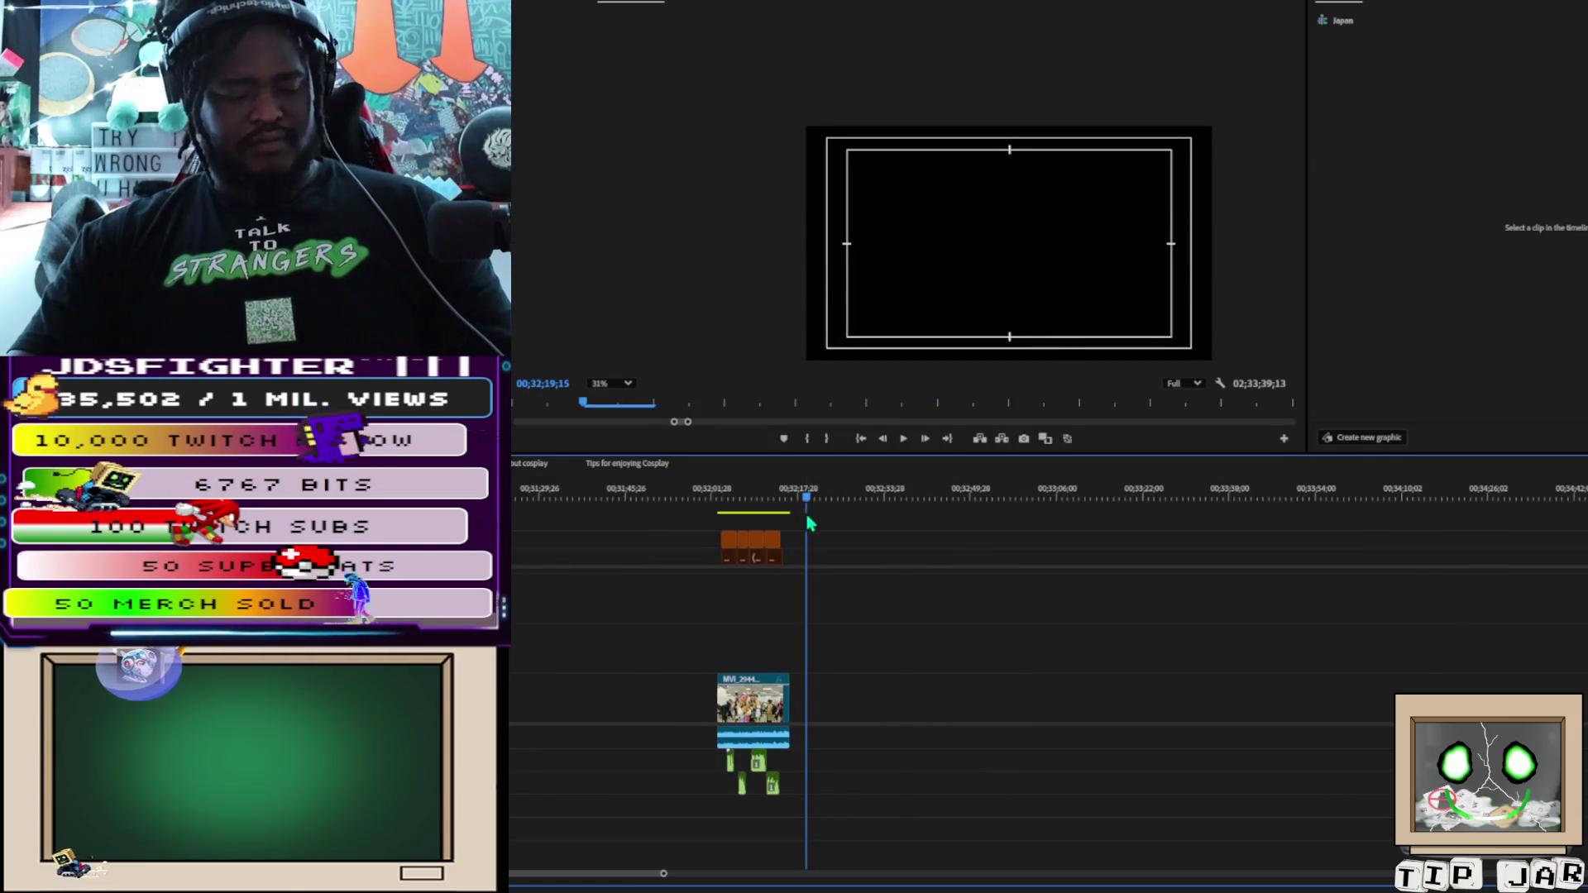
key(ctrl+v)
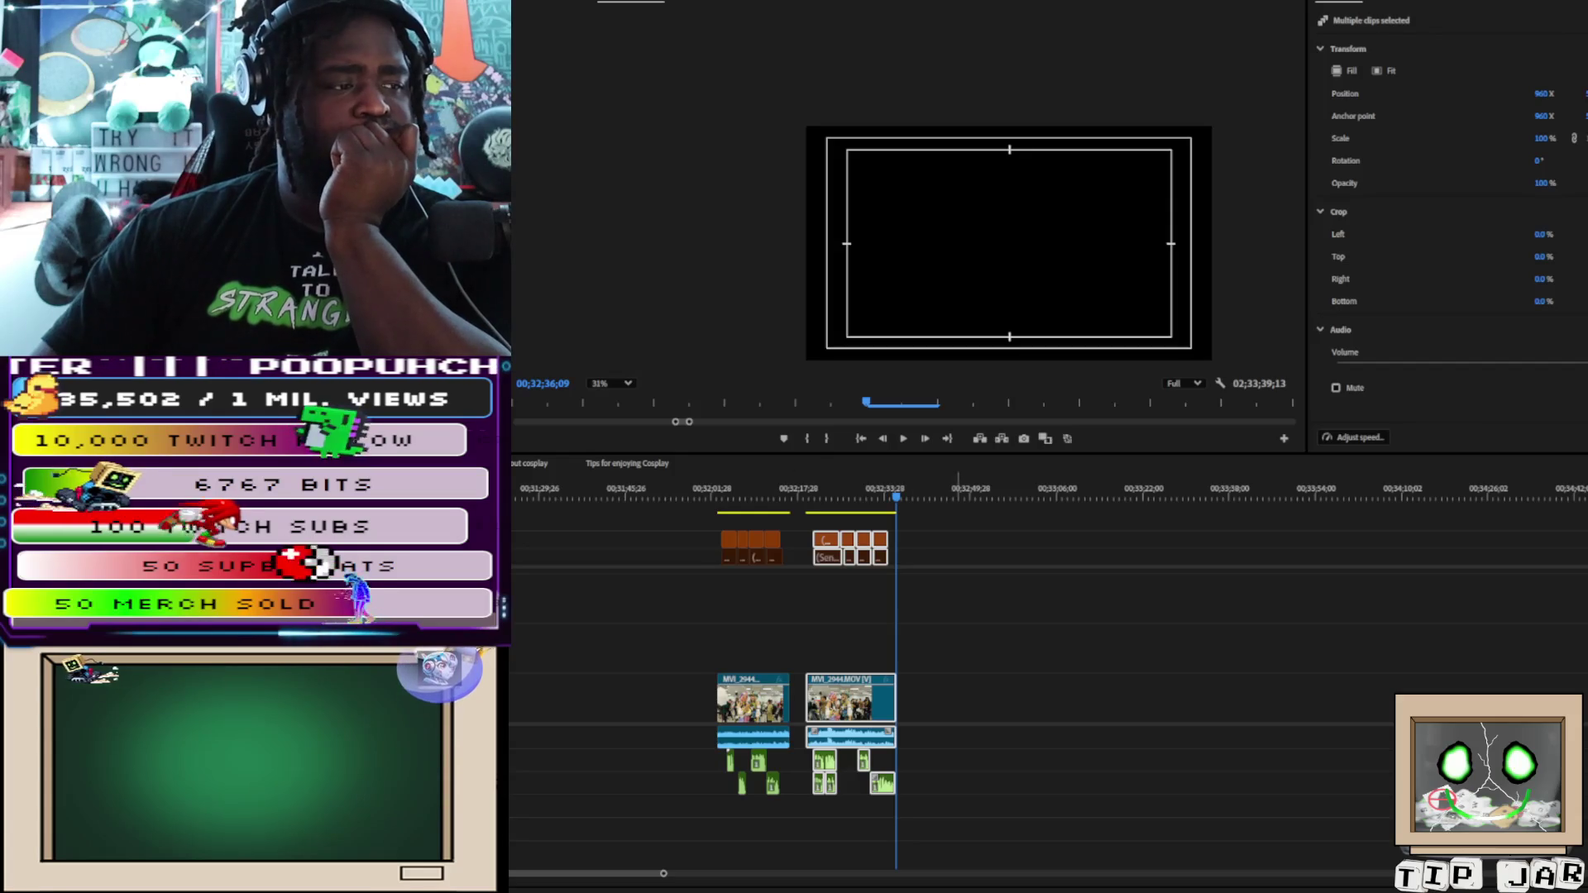
scroll(662, 875, down, 5)
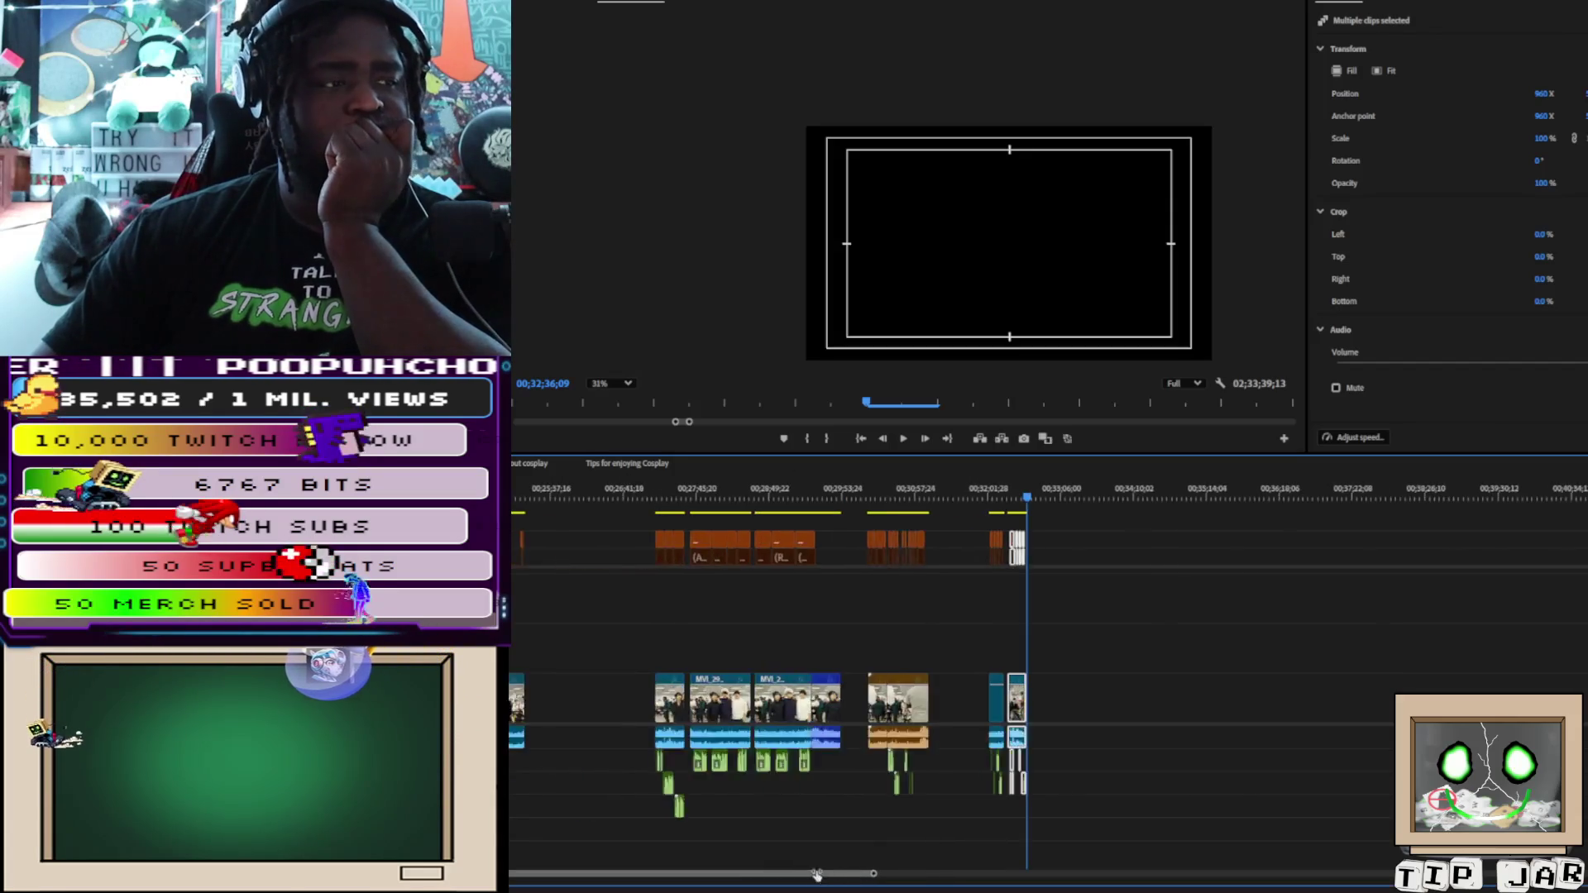
scroll(811, 869, up, 4)
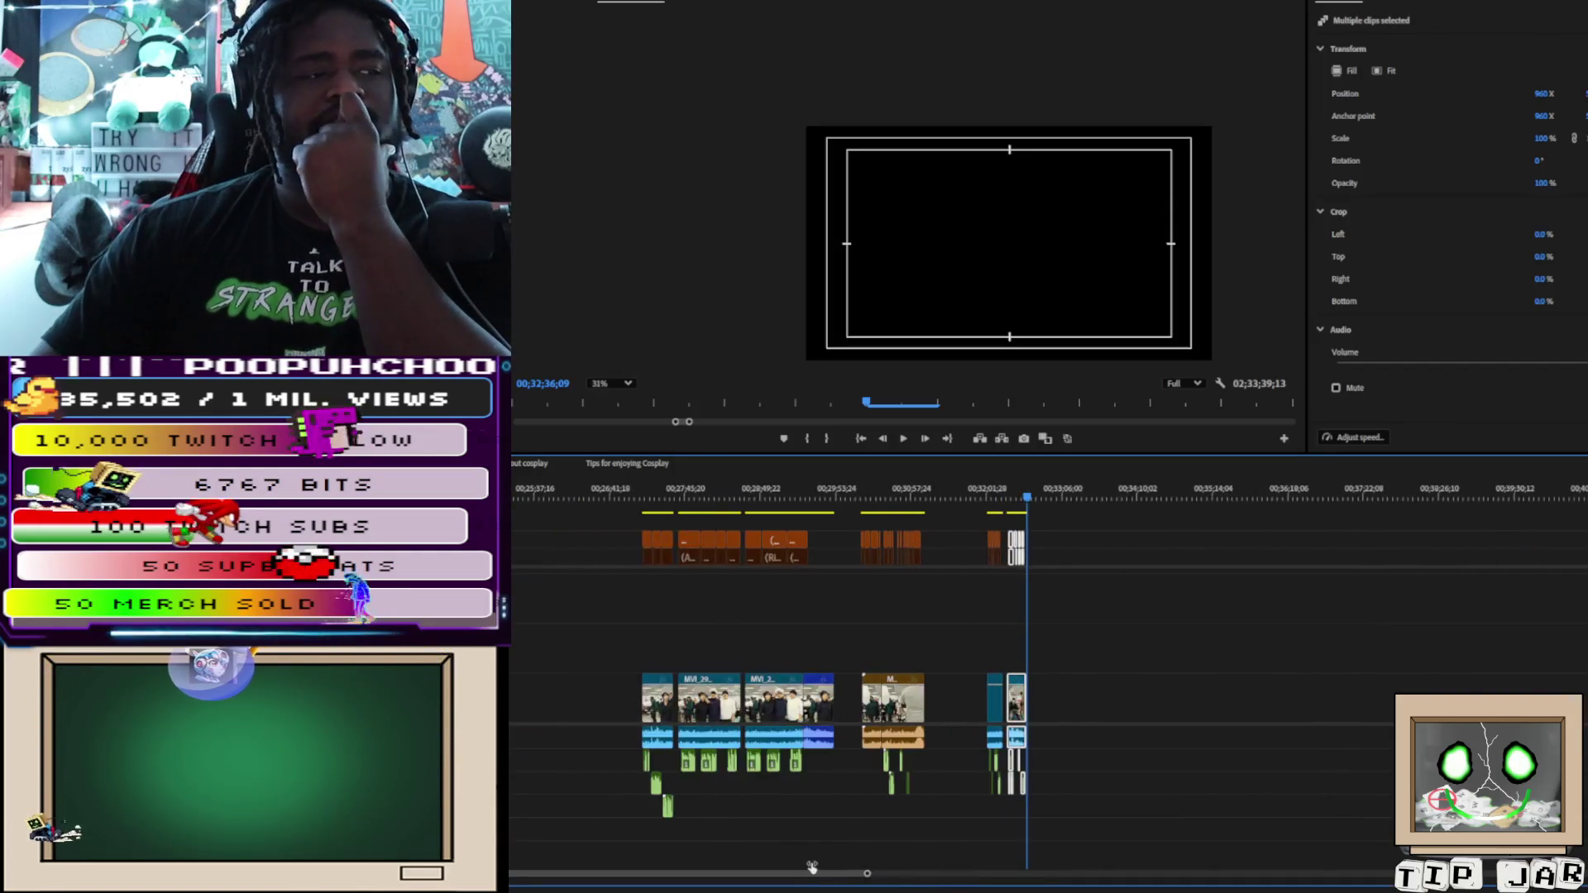
scroll(812, 868, down, 6)
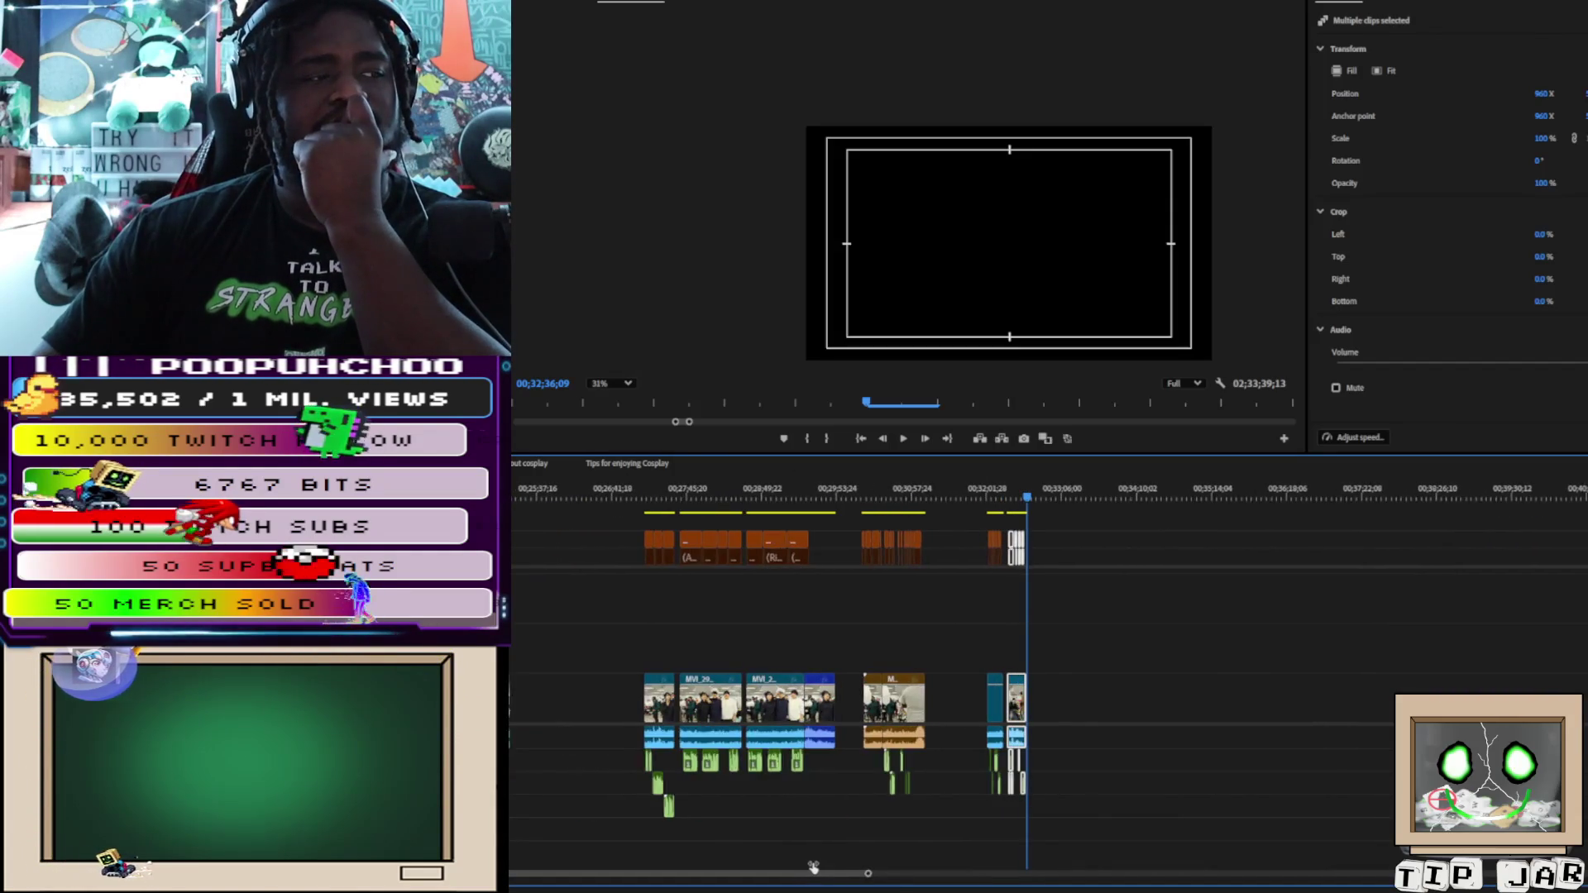
Scrub to about 01;14;53, adjust the zoom, and review the interview piece there
scroll(1125, 870, up, 8)
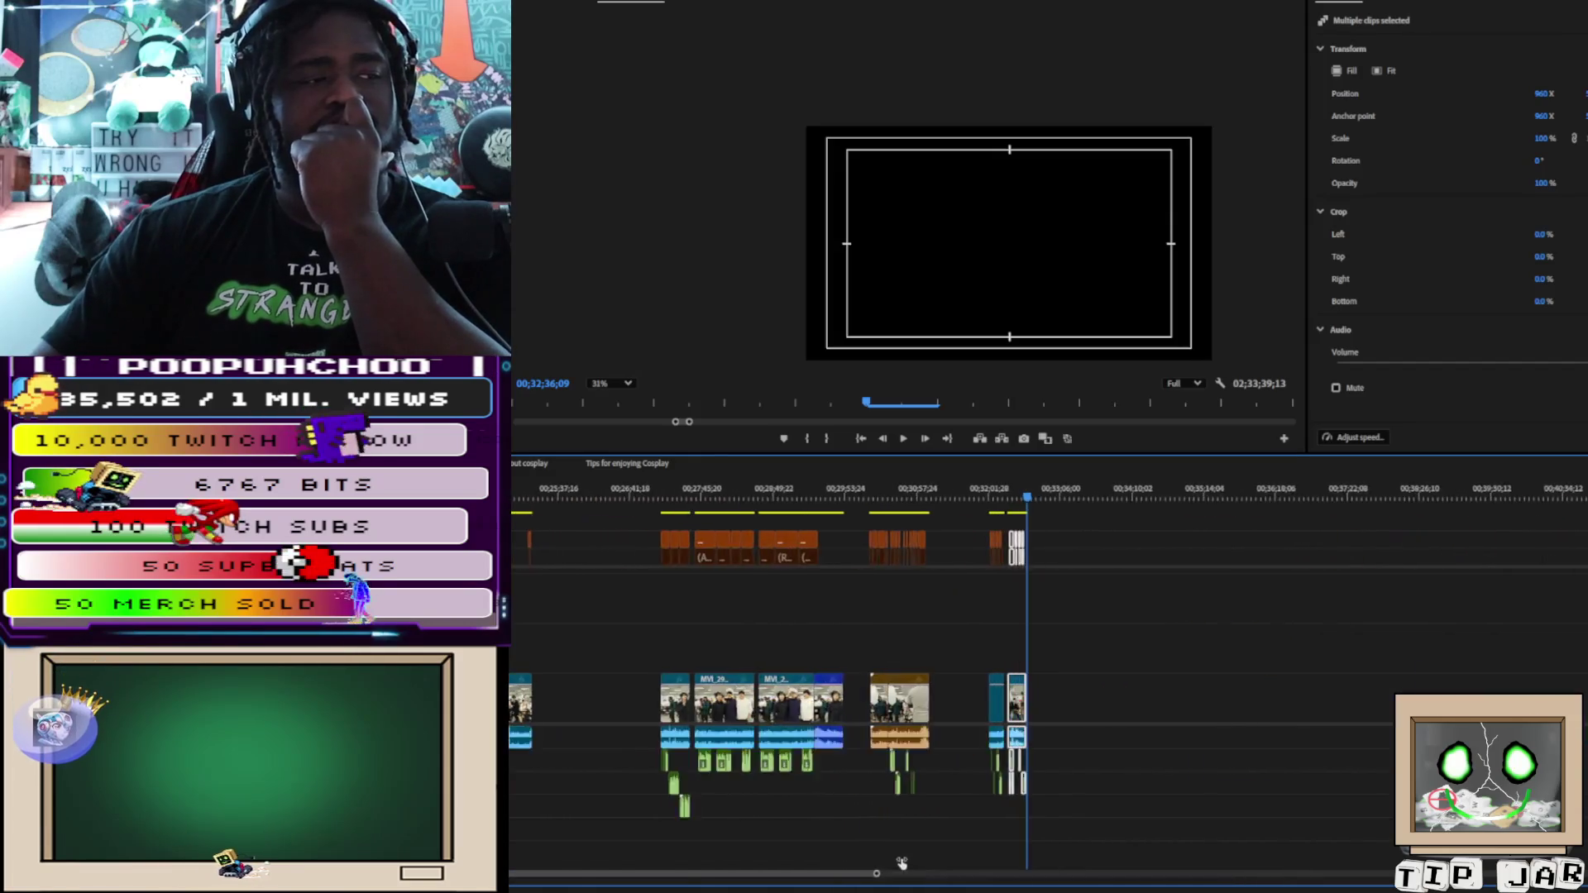
scroll(778, 833, down, 6)
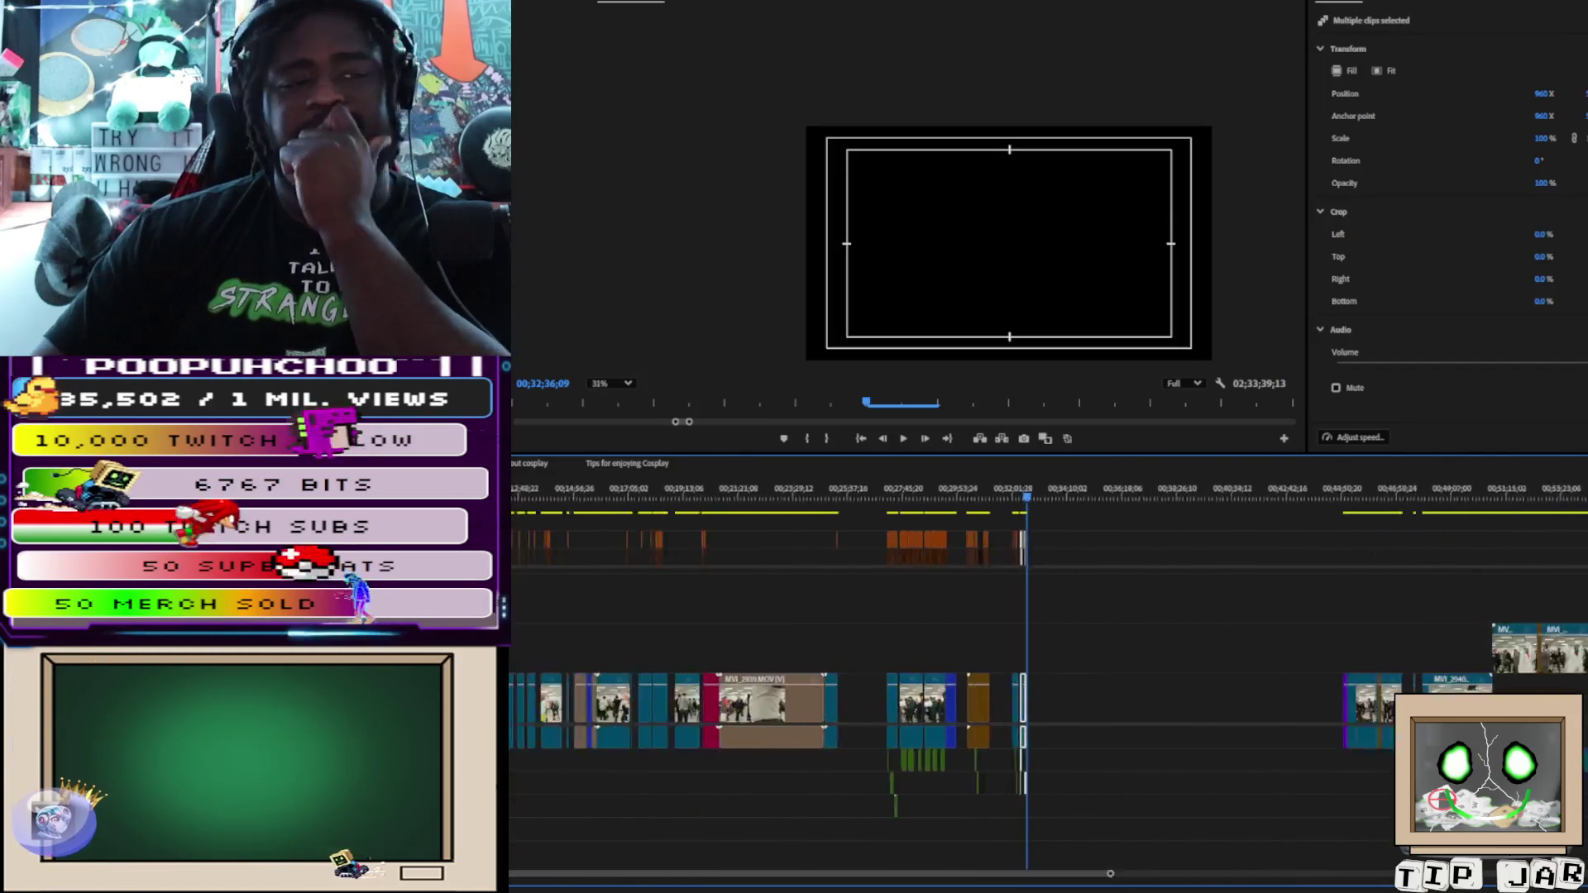
scroll(1042, 662, right, 5)
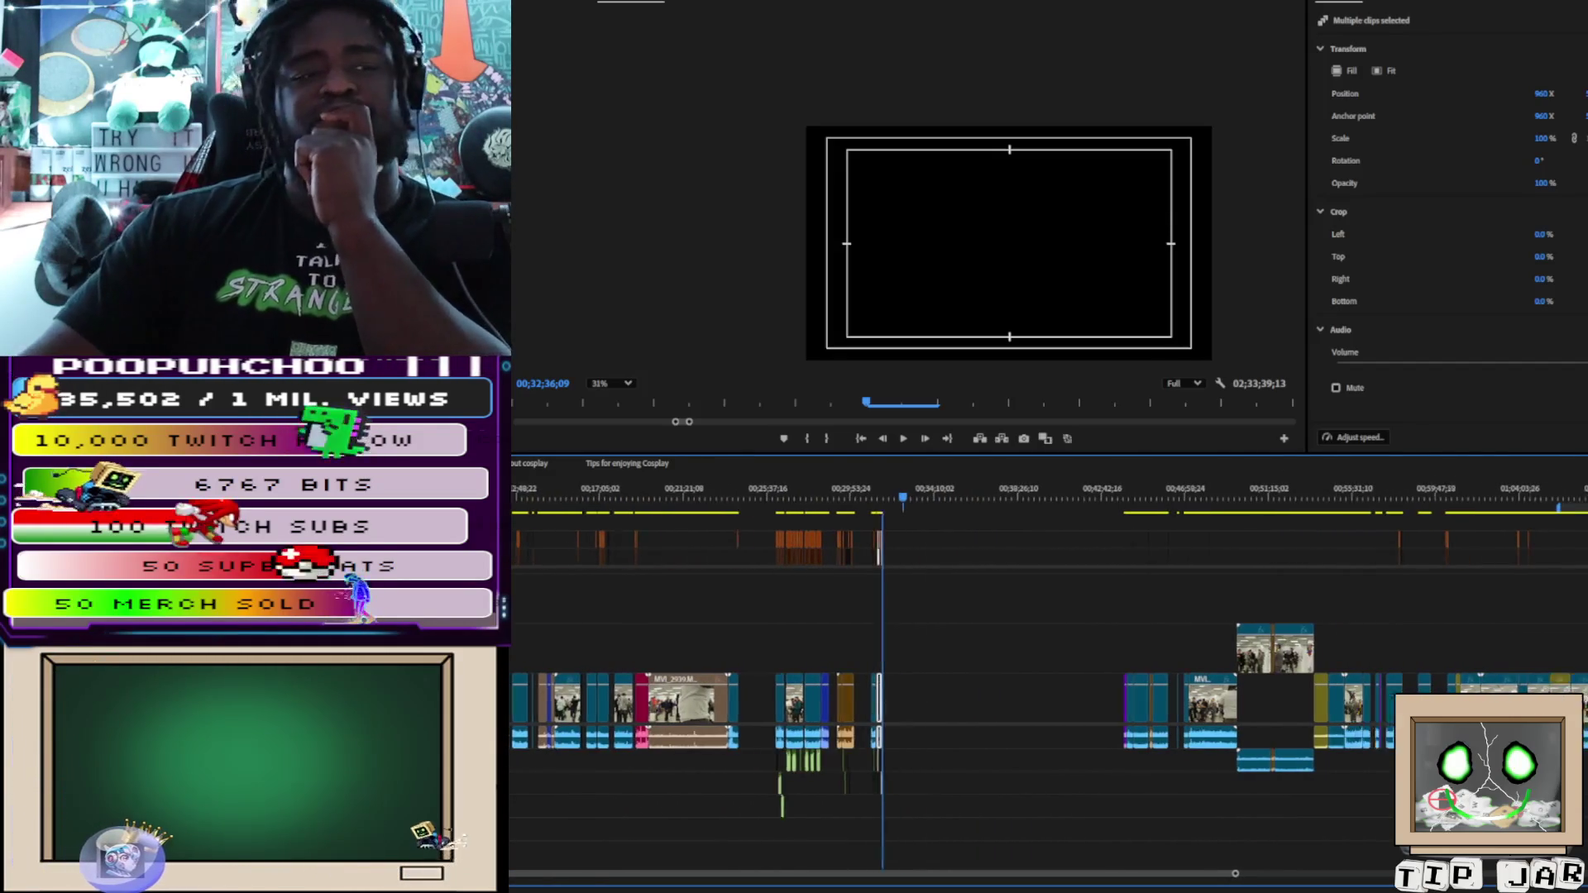
scroll(1193, 646, right, 4)
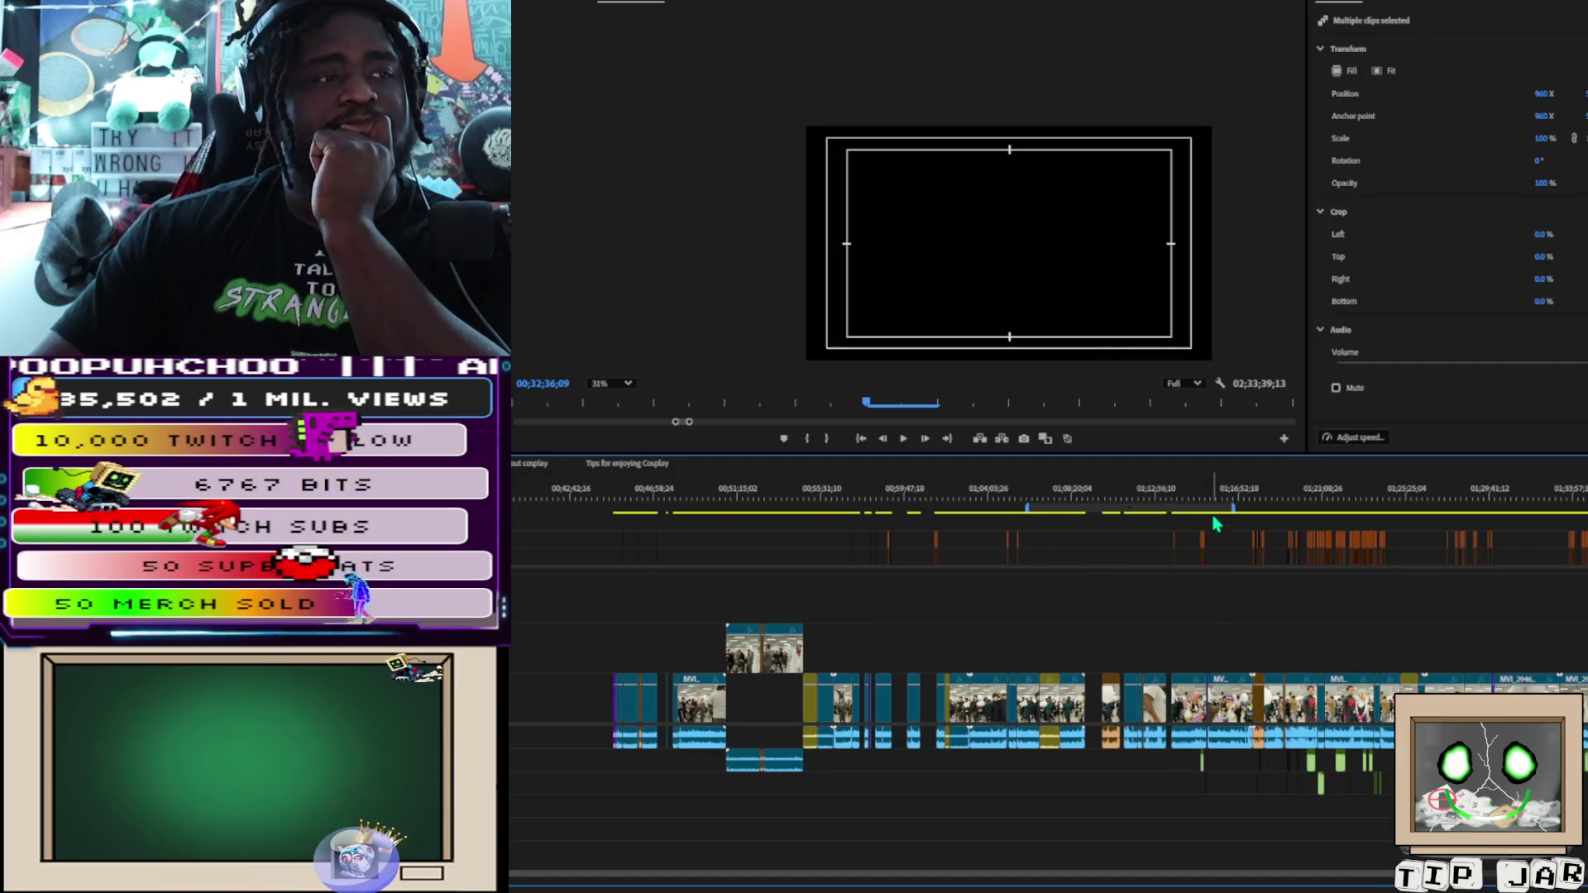
drag(1221, 505, 1203, 523)
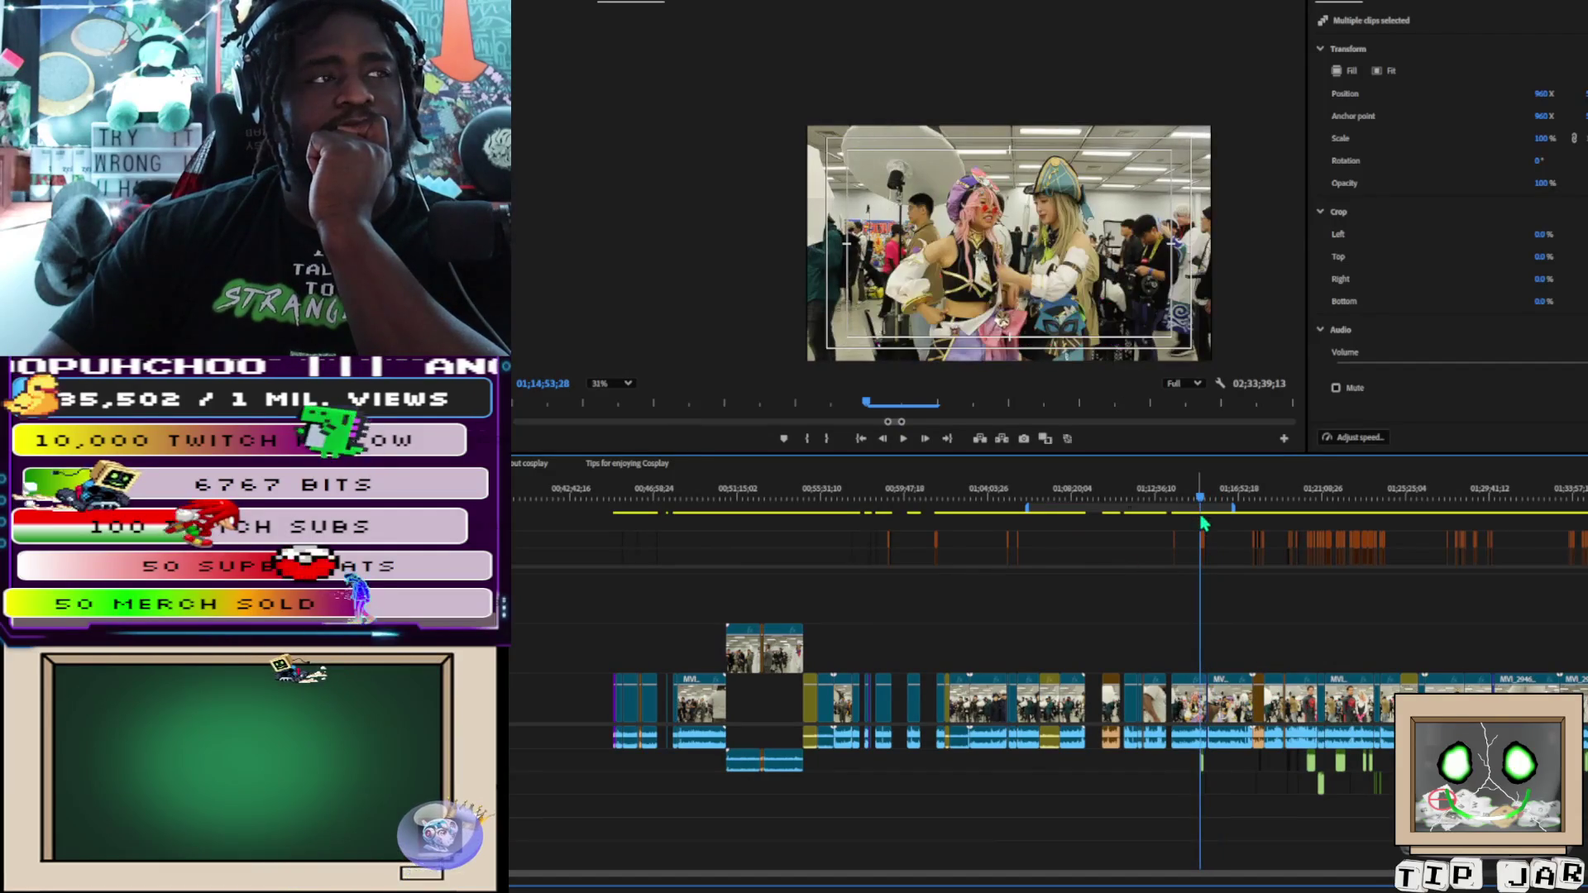
key(equal)
key(equal)
key(equal)
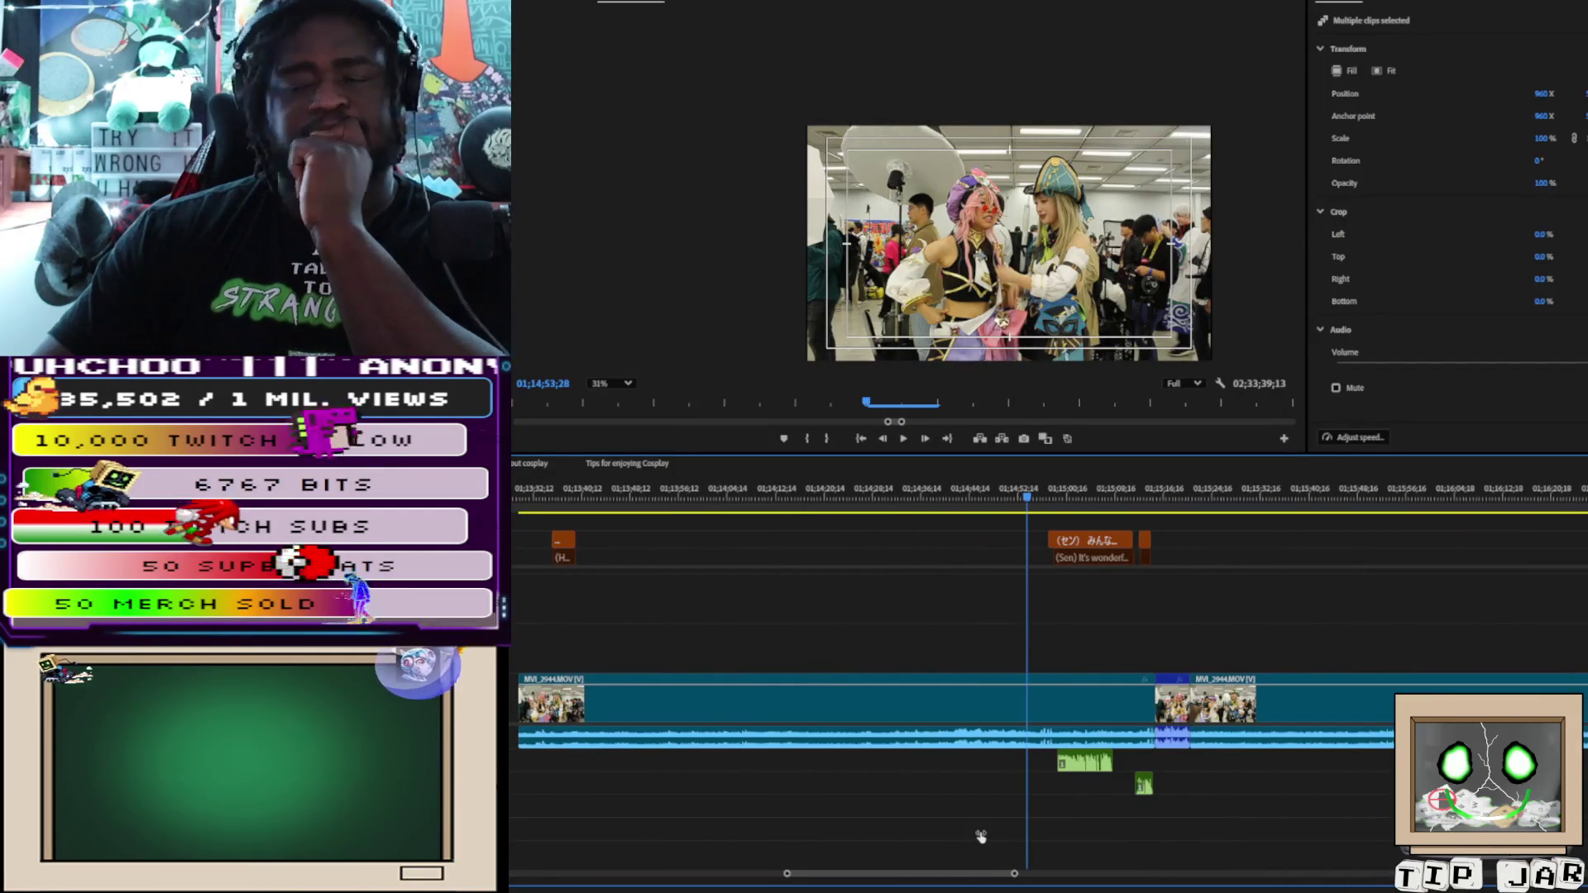
key(minus)
key(minus)
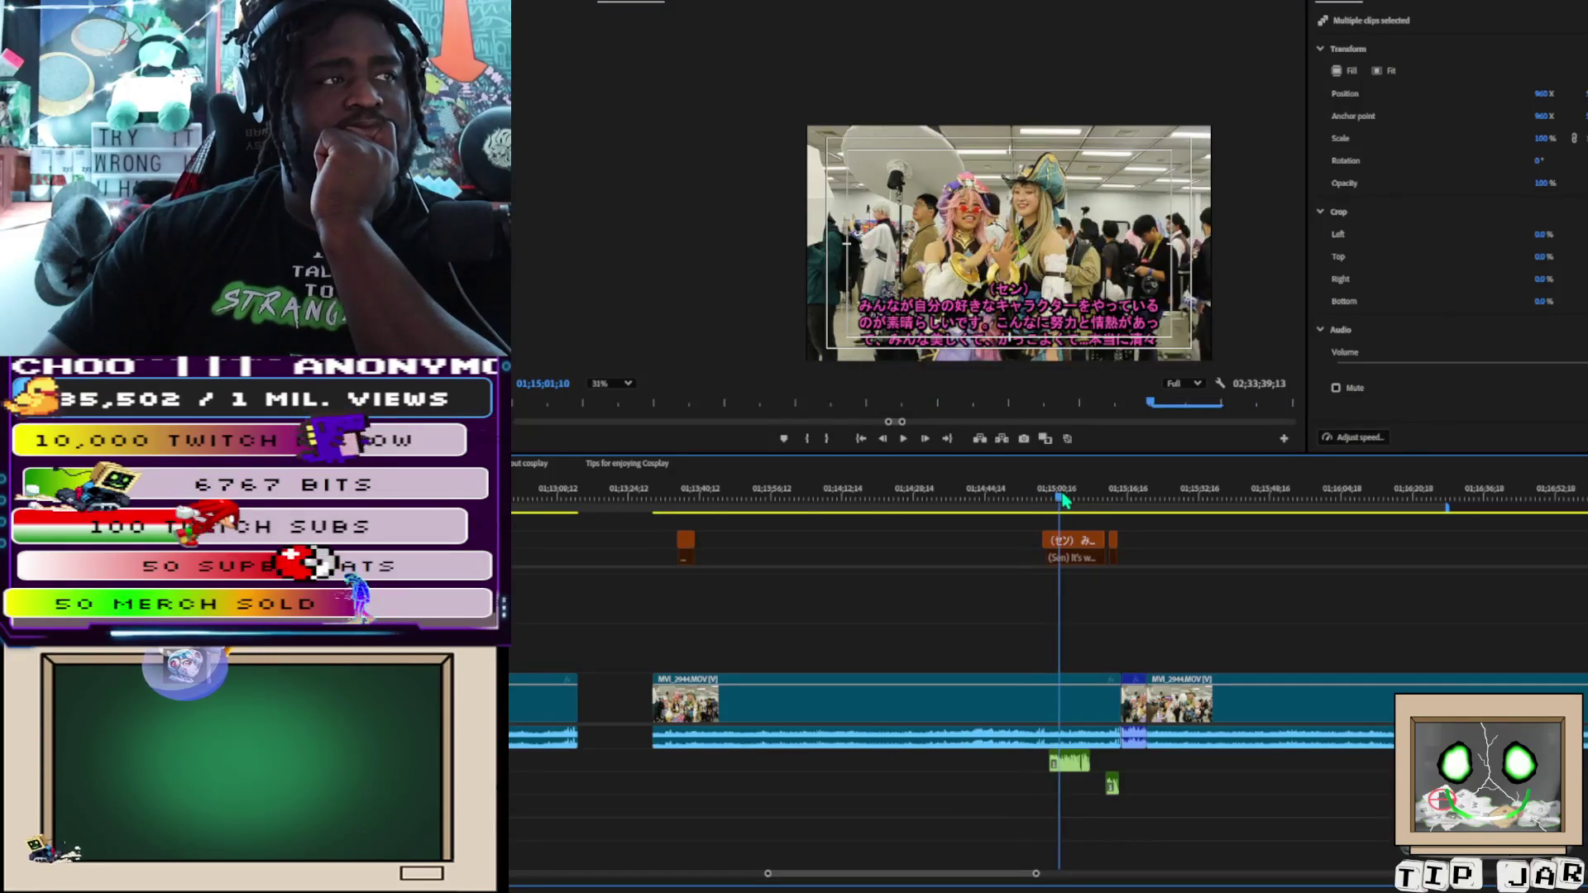
key(space)
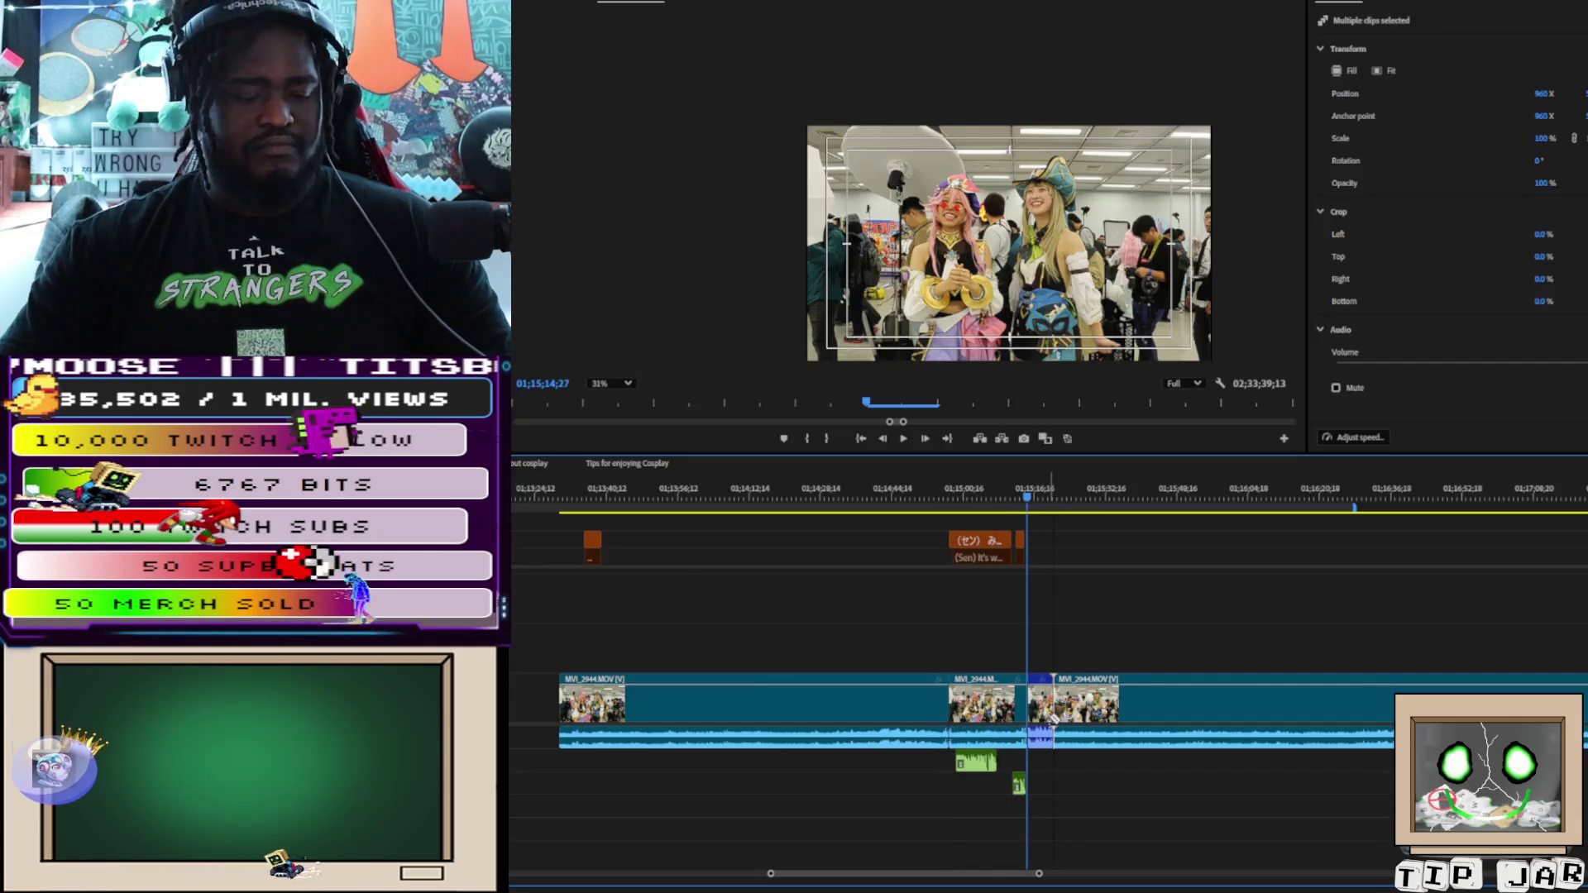
Cut the captioned clips at the playhead out of the sequence, leaving a gap
mouse_move(1047, 784)
mouse_down()
mouse_move(1009, 526)
mouse_move(973, 525)
mouse_up()
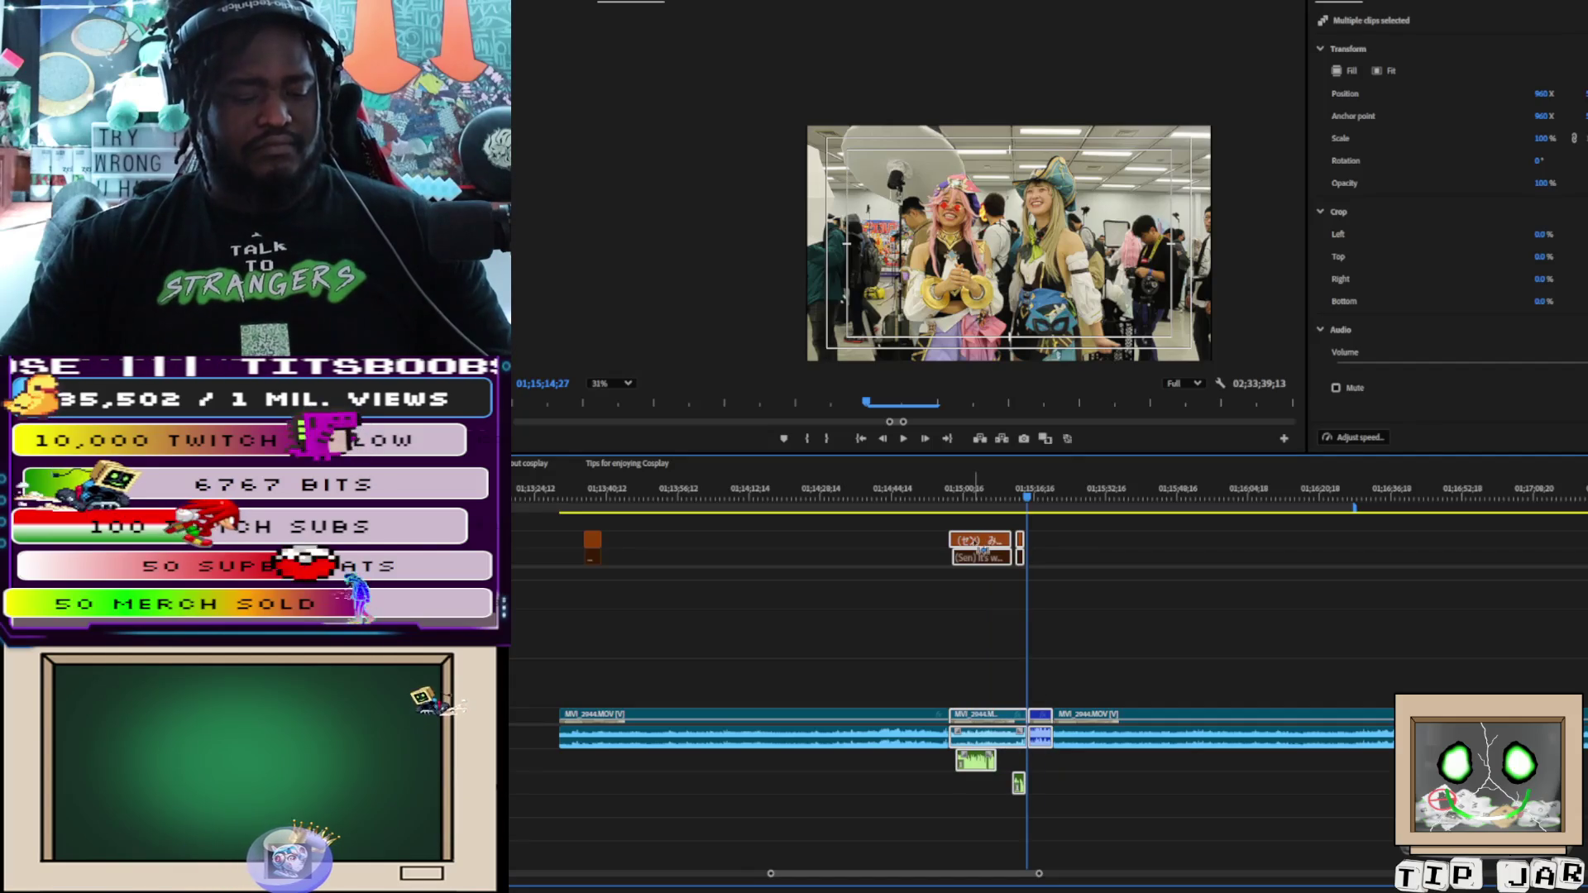
key(Delete)
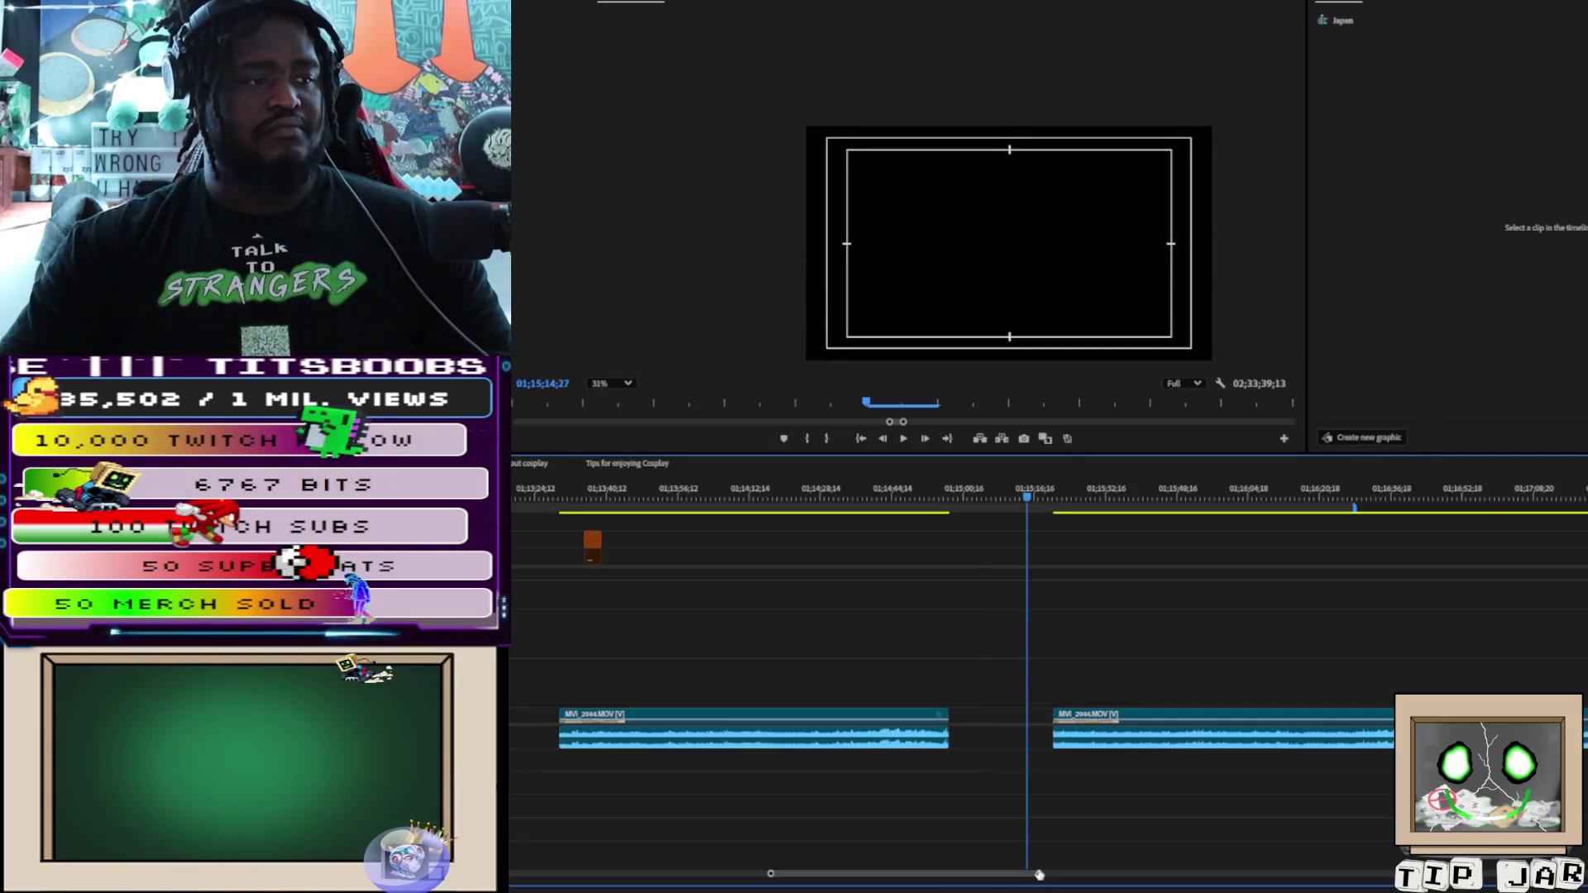
key(minus)
key(minus)
key(minus)
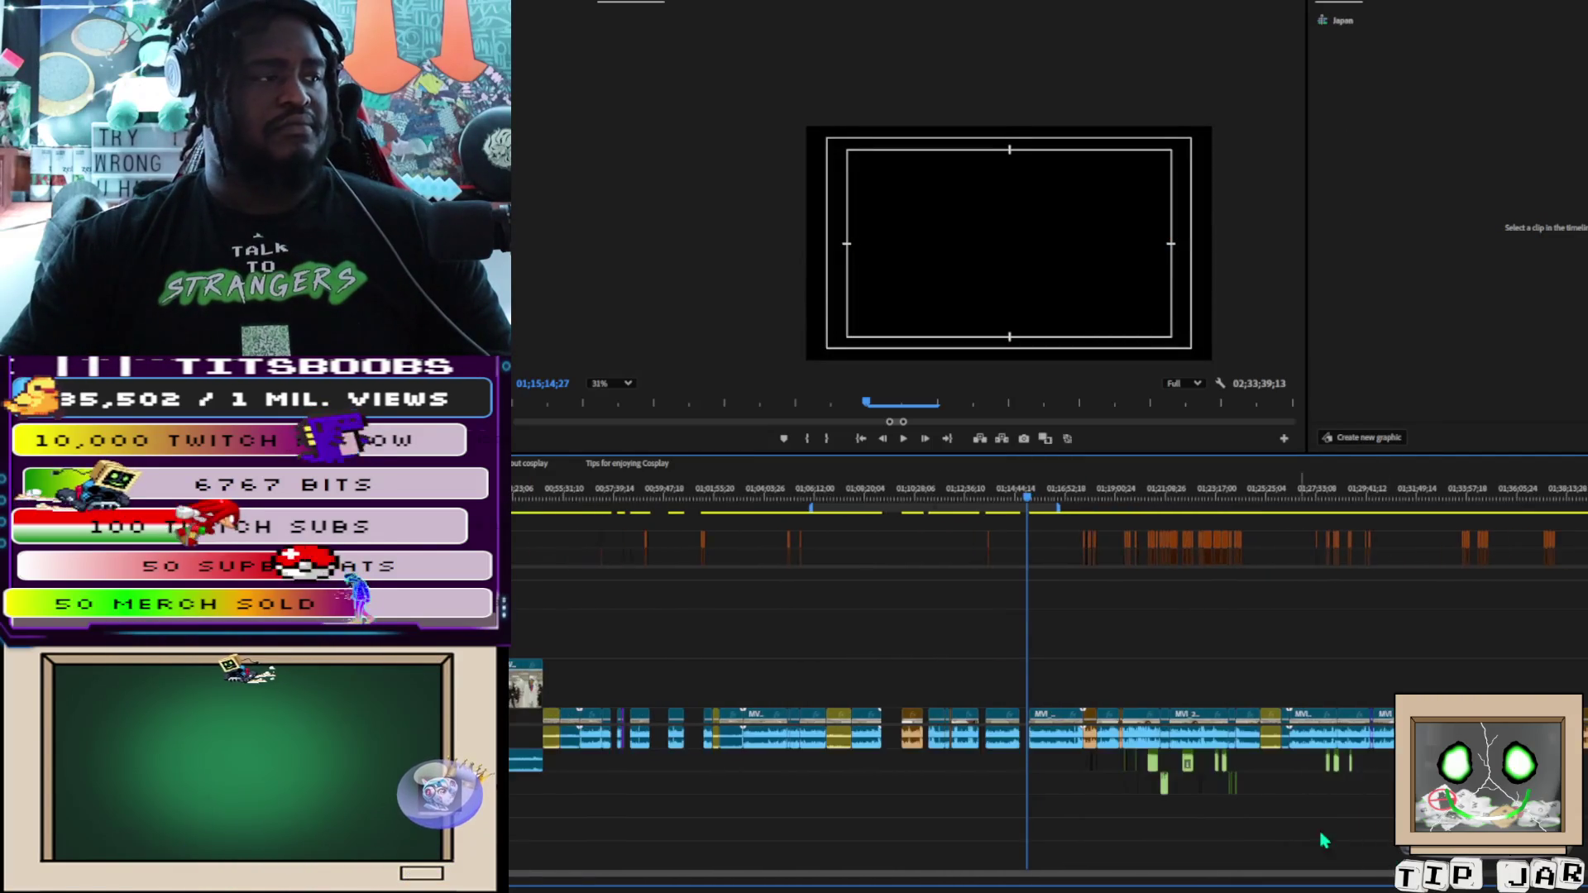
Zoom the timeline in around 01;17;37 and enlarge the video track to show clip thumbnails
scroll(1346, 844, left, 8)
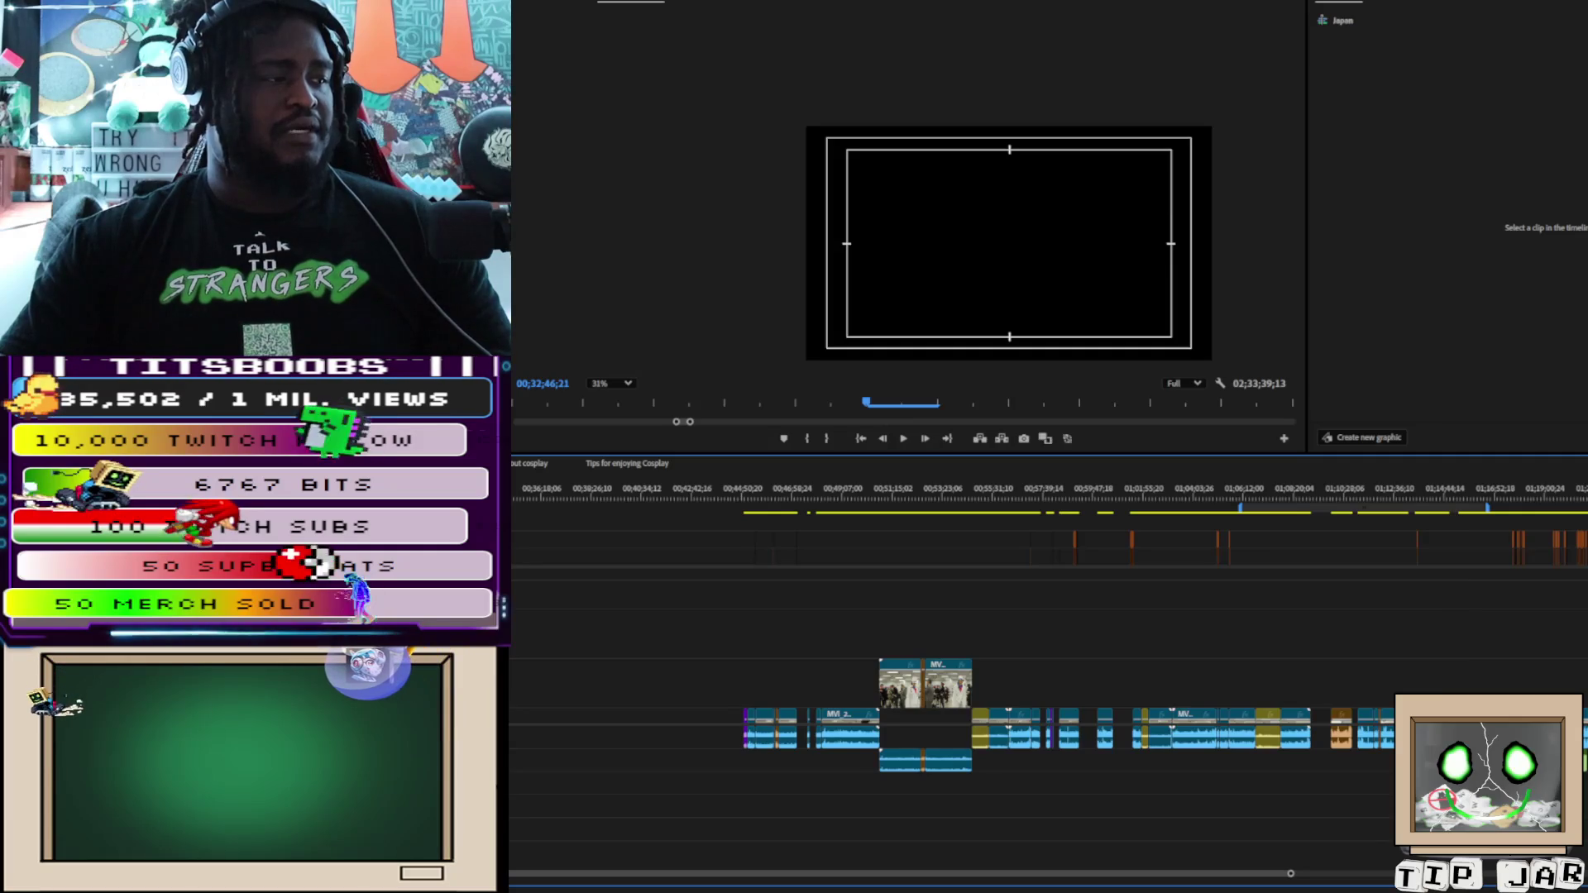
key(ctrl+a)
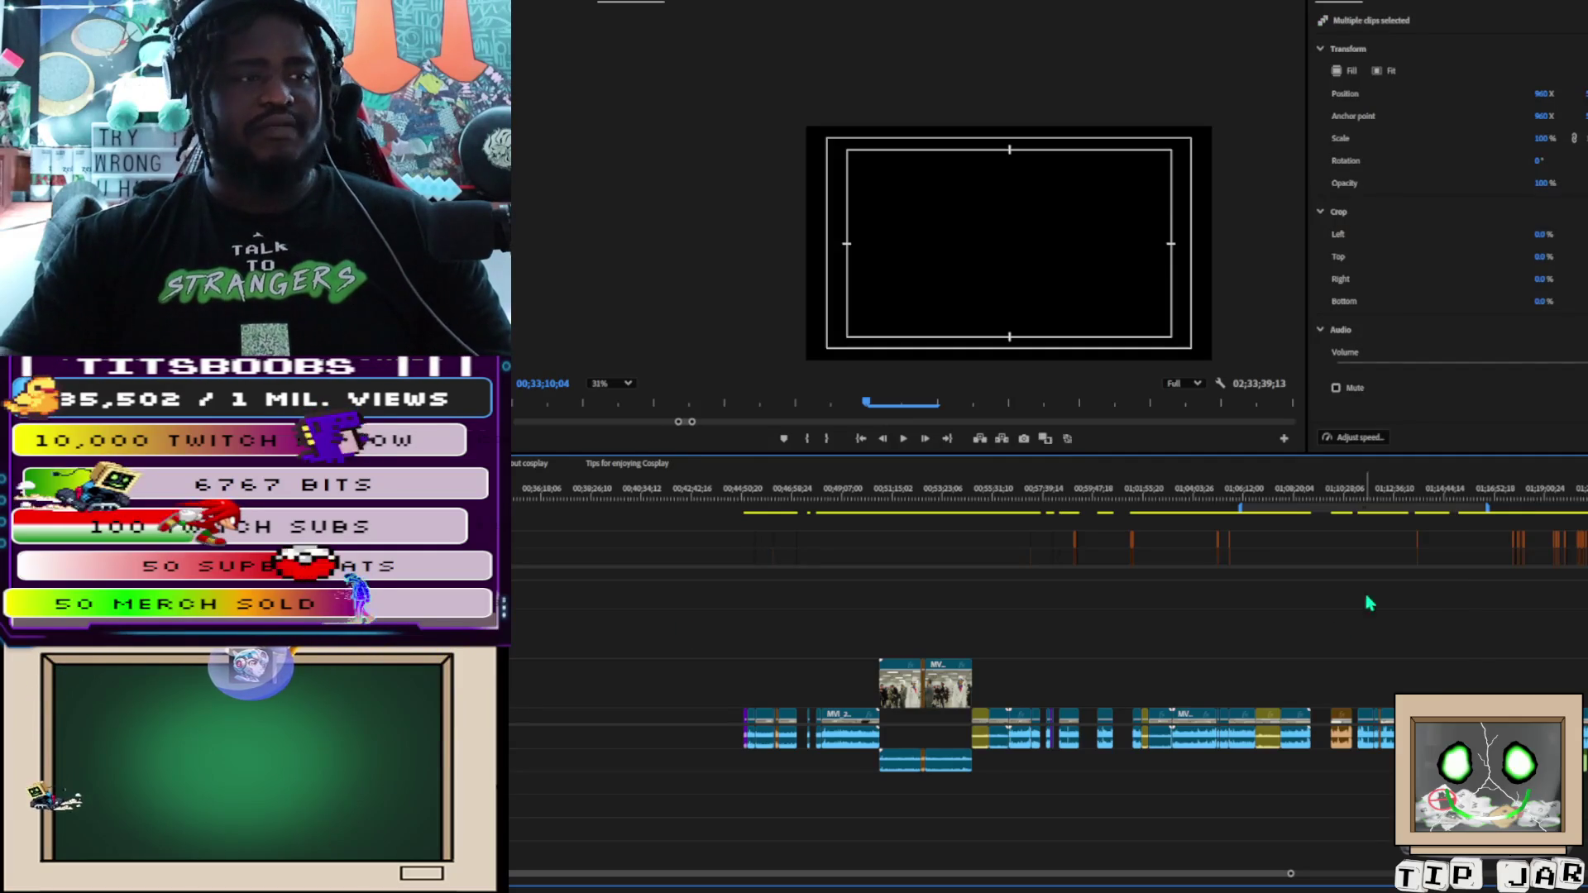
click(1513, 507)
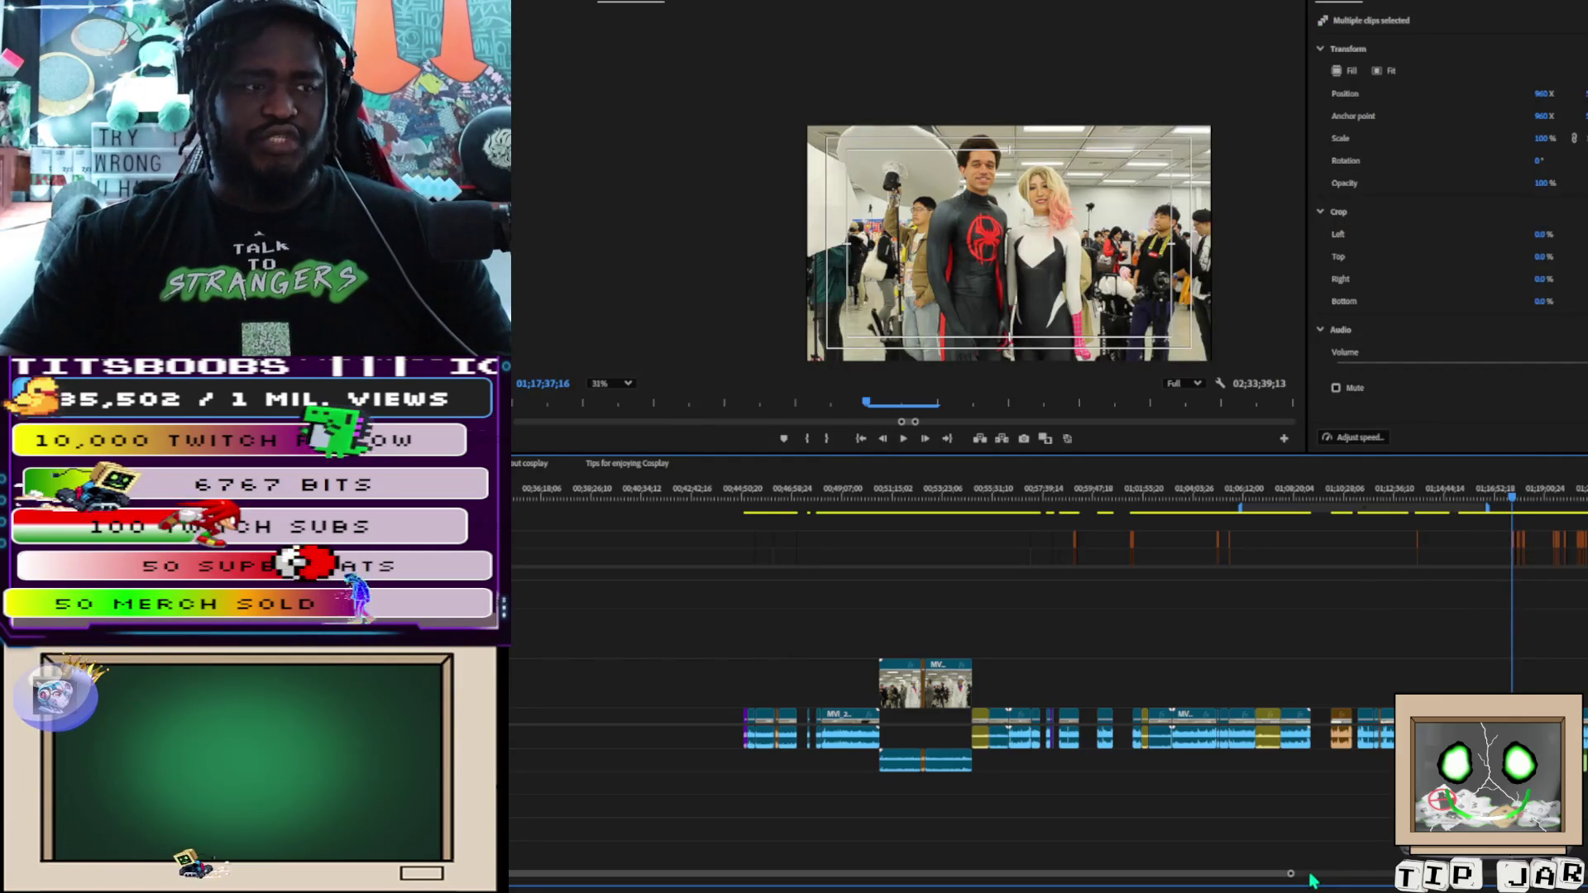
key(=)
key(=)
key(=)
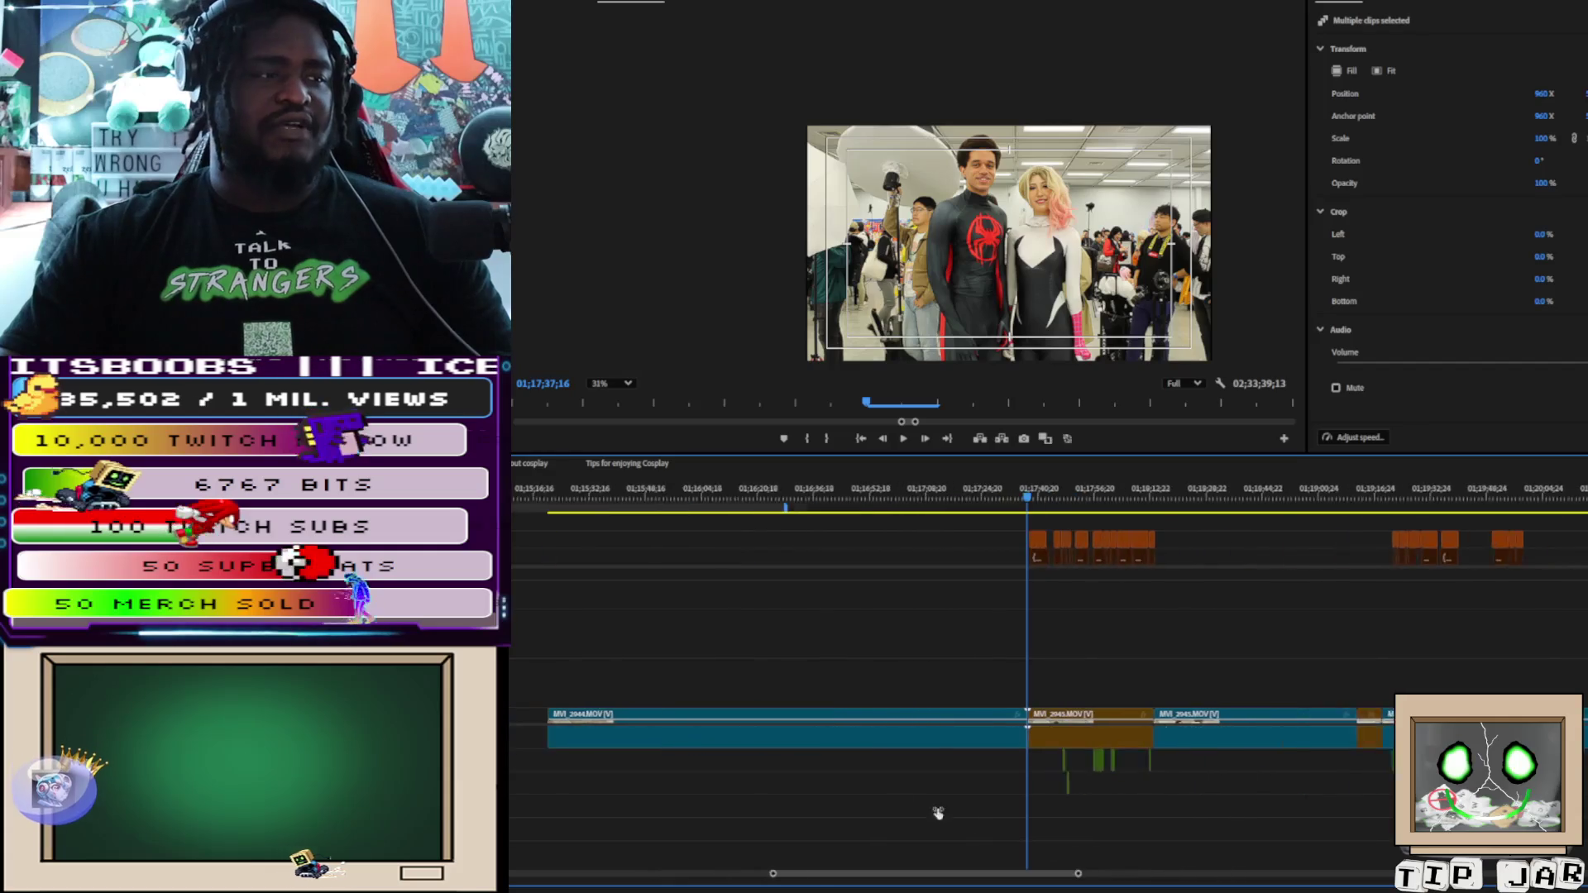
key(minus)
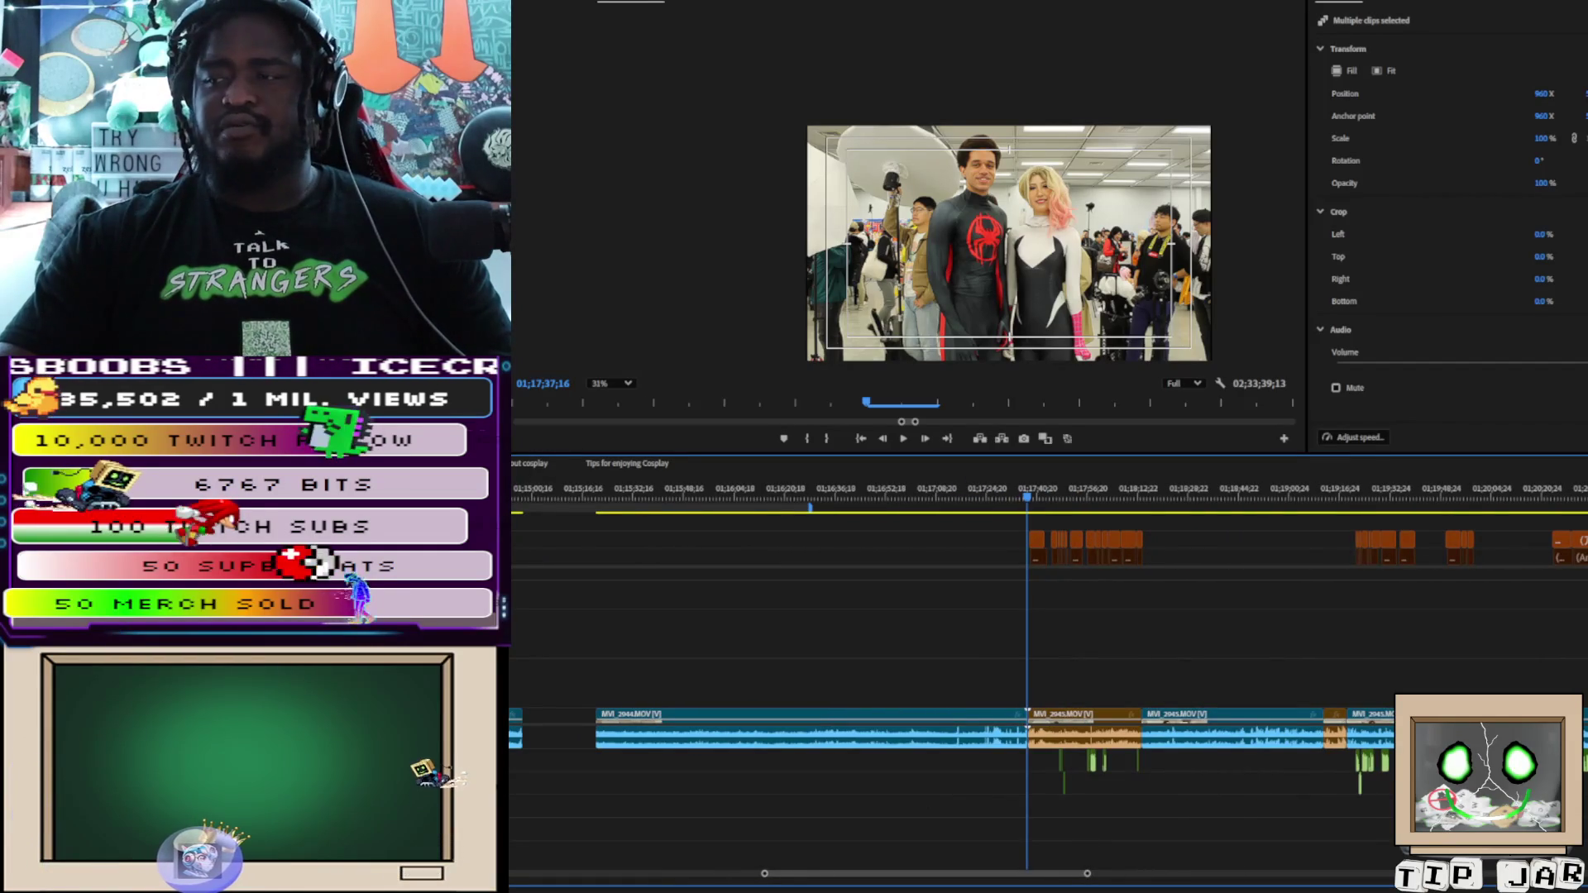
key(ctrl+equal)
key(ctrl+minus)
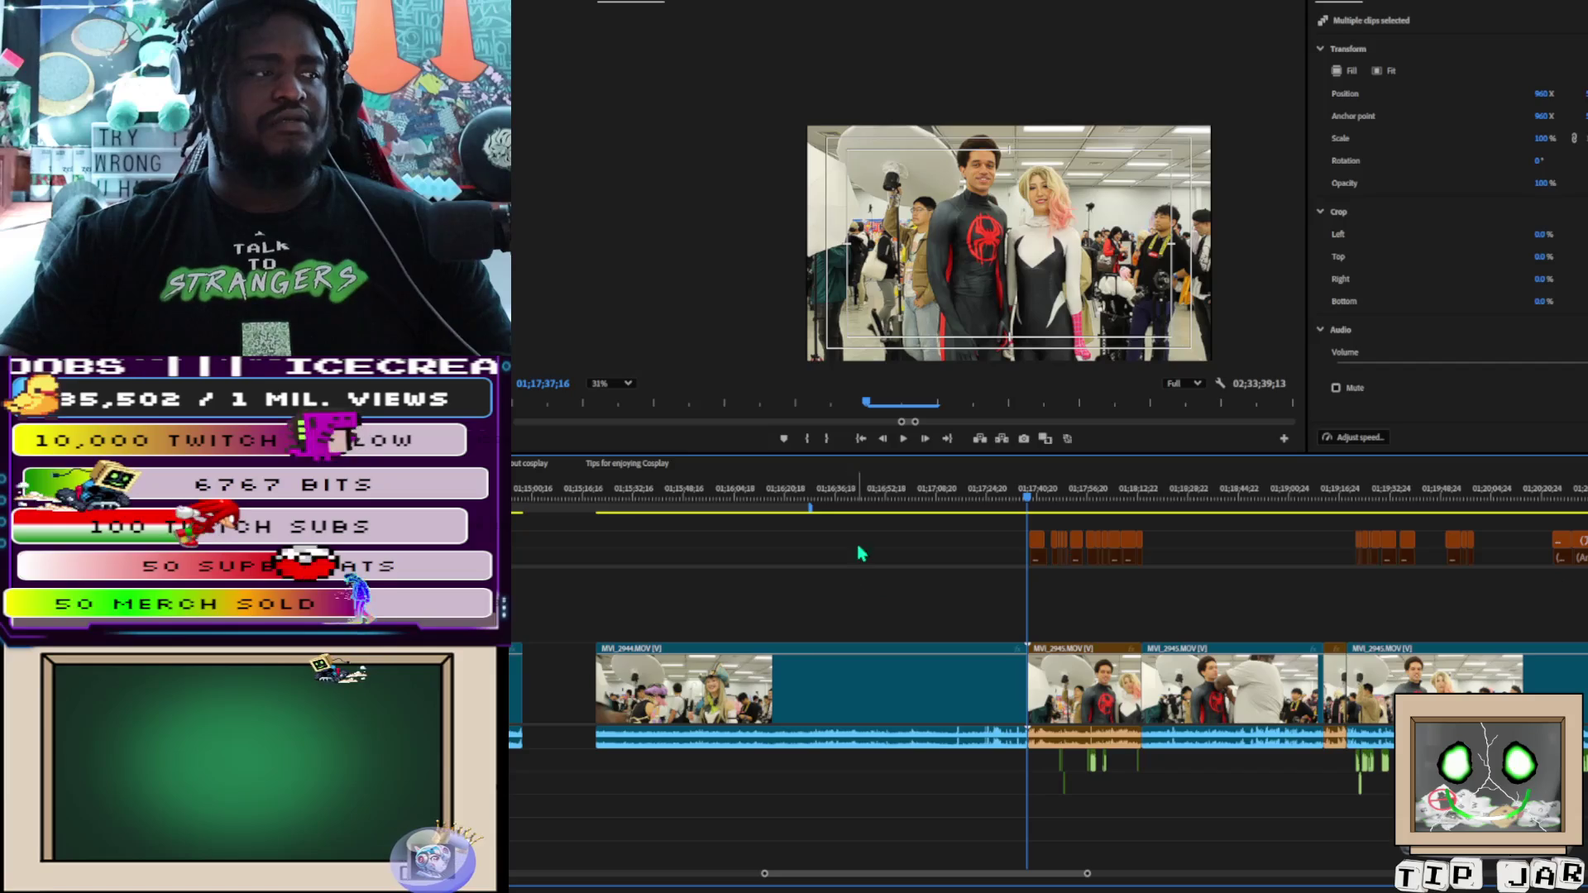
Play the subtitled interview from its start, with the audio track expanded to show both channels
mouse_move(626, 504)
mouse_down()
mouse_move(780, 513)
mouse_move(939, 548)
mouse_move(1030, 544)
mouse_up()
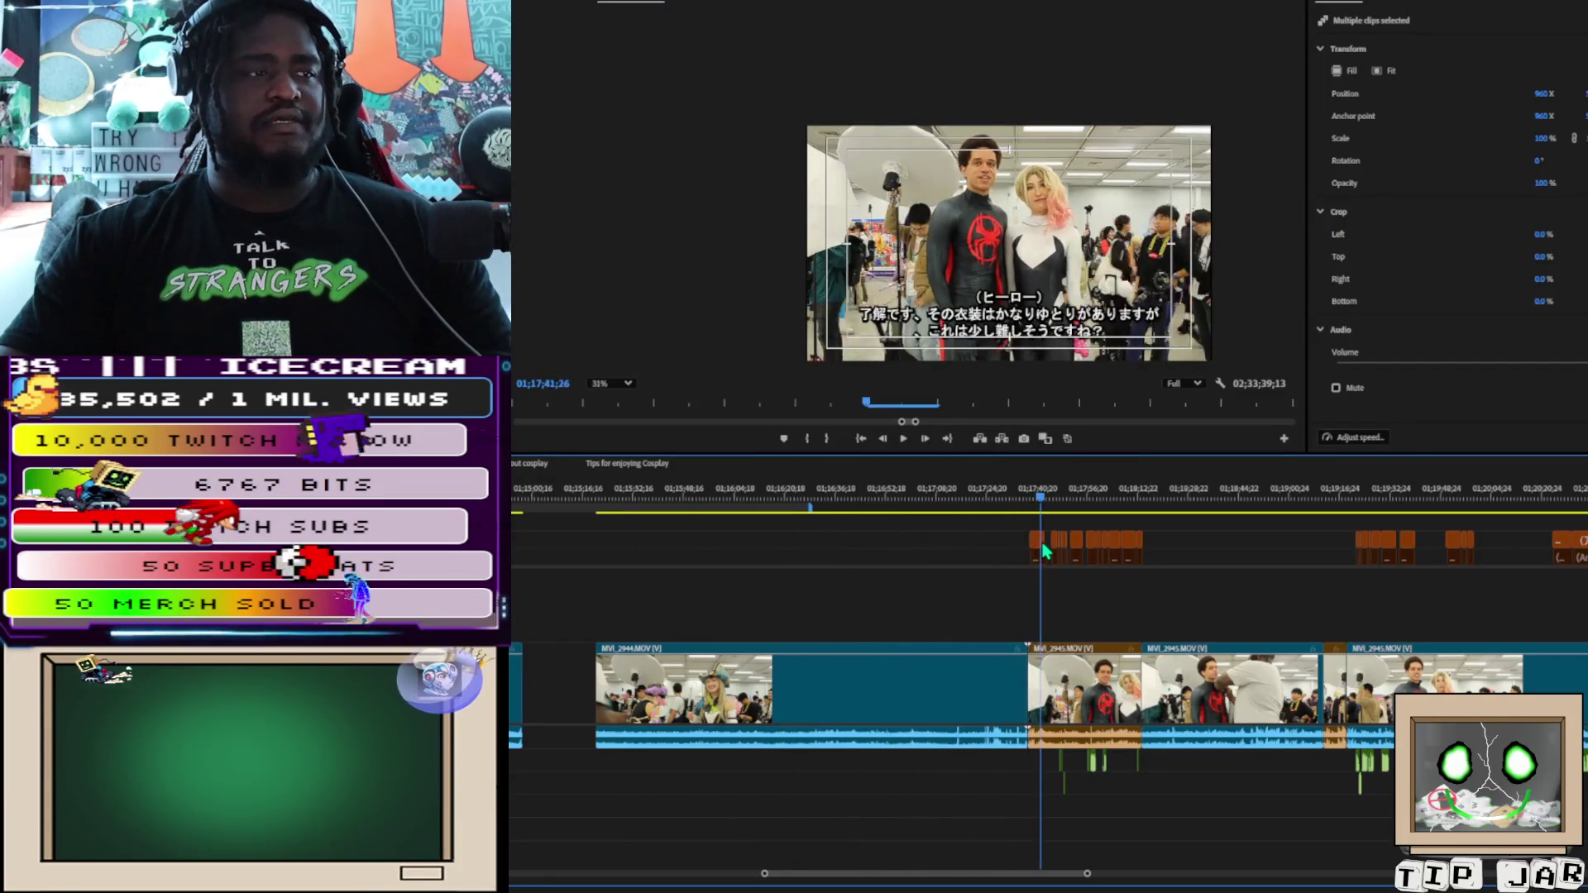
key(space)
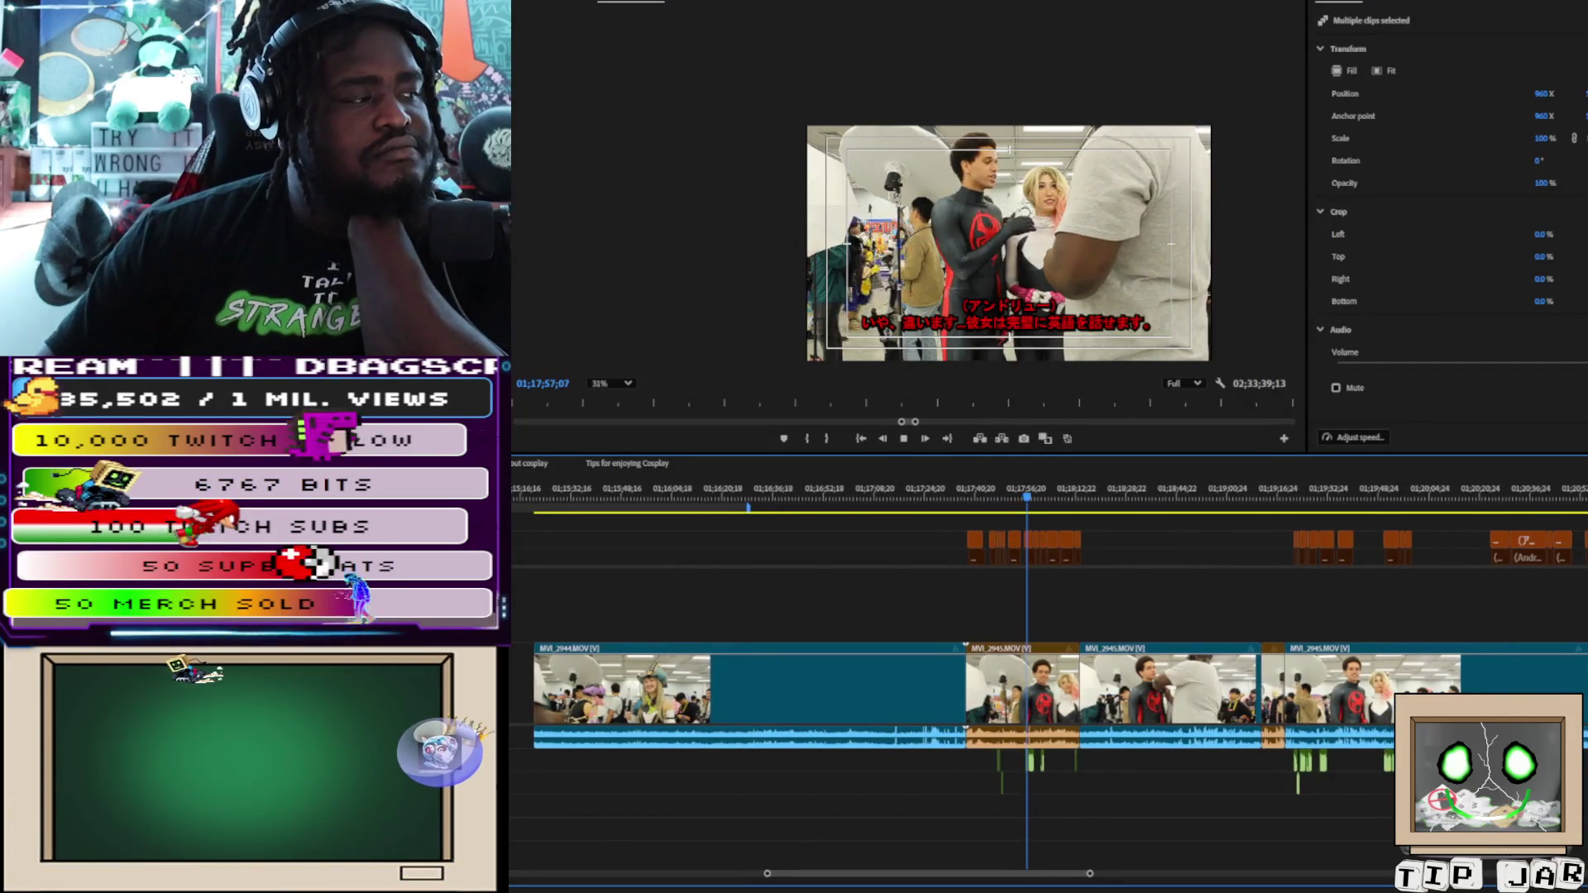
key(alt+equal)
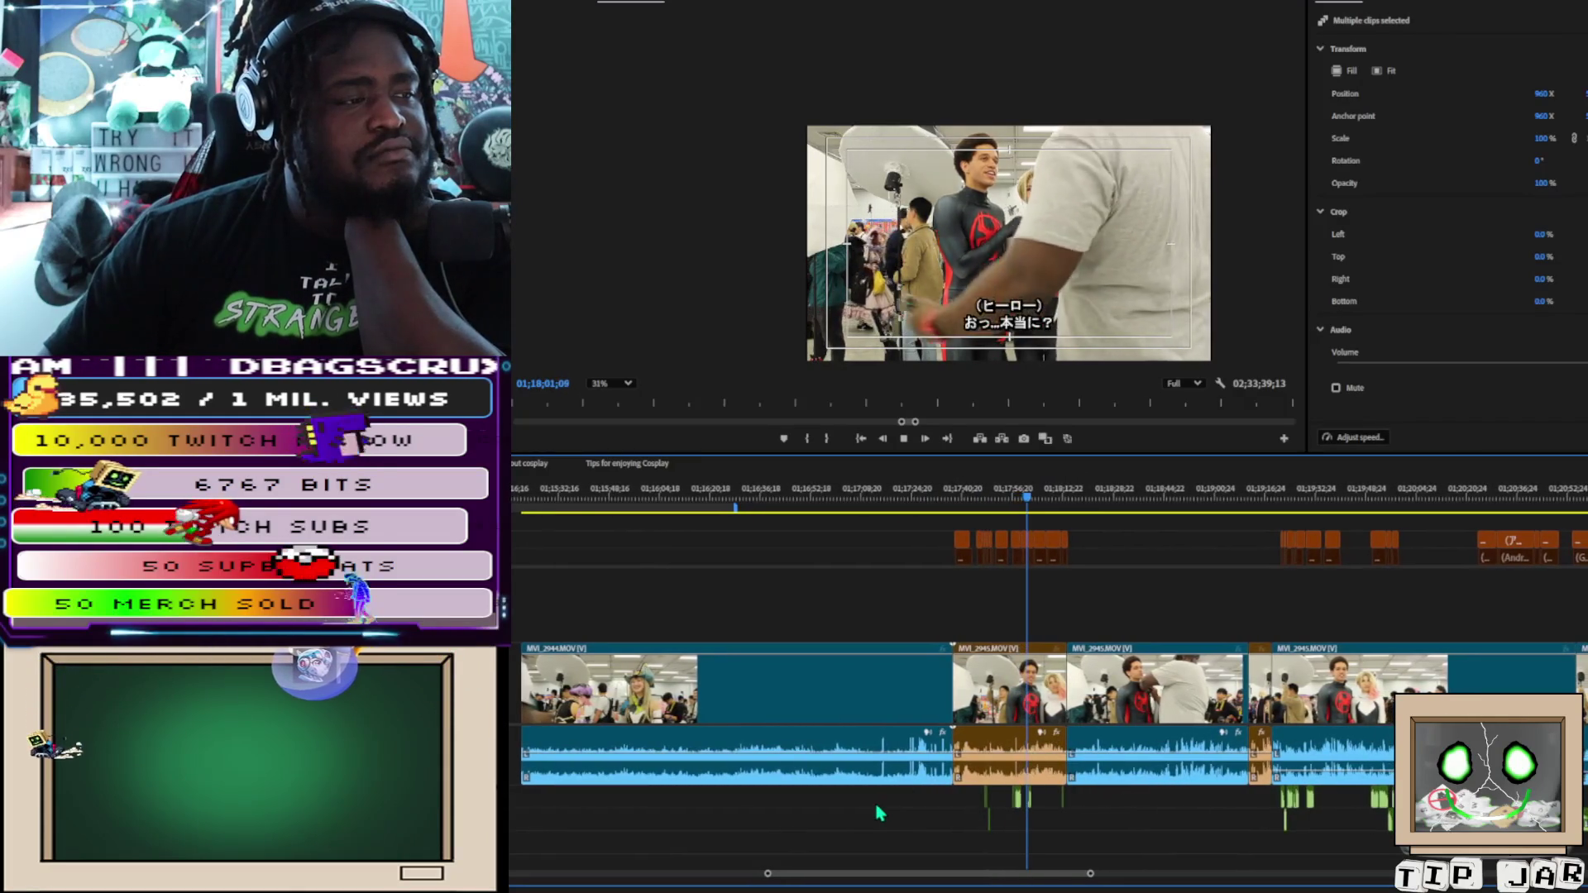
click(881, 667)
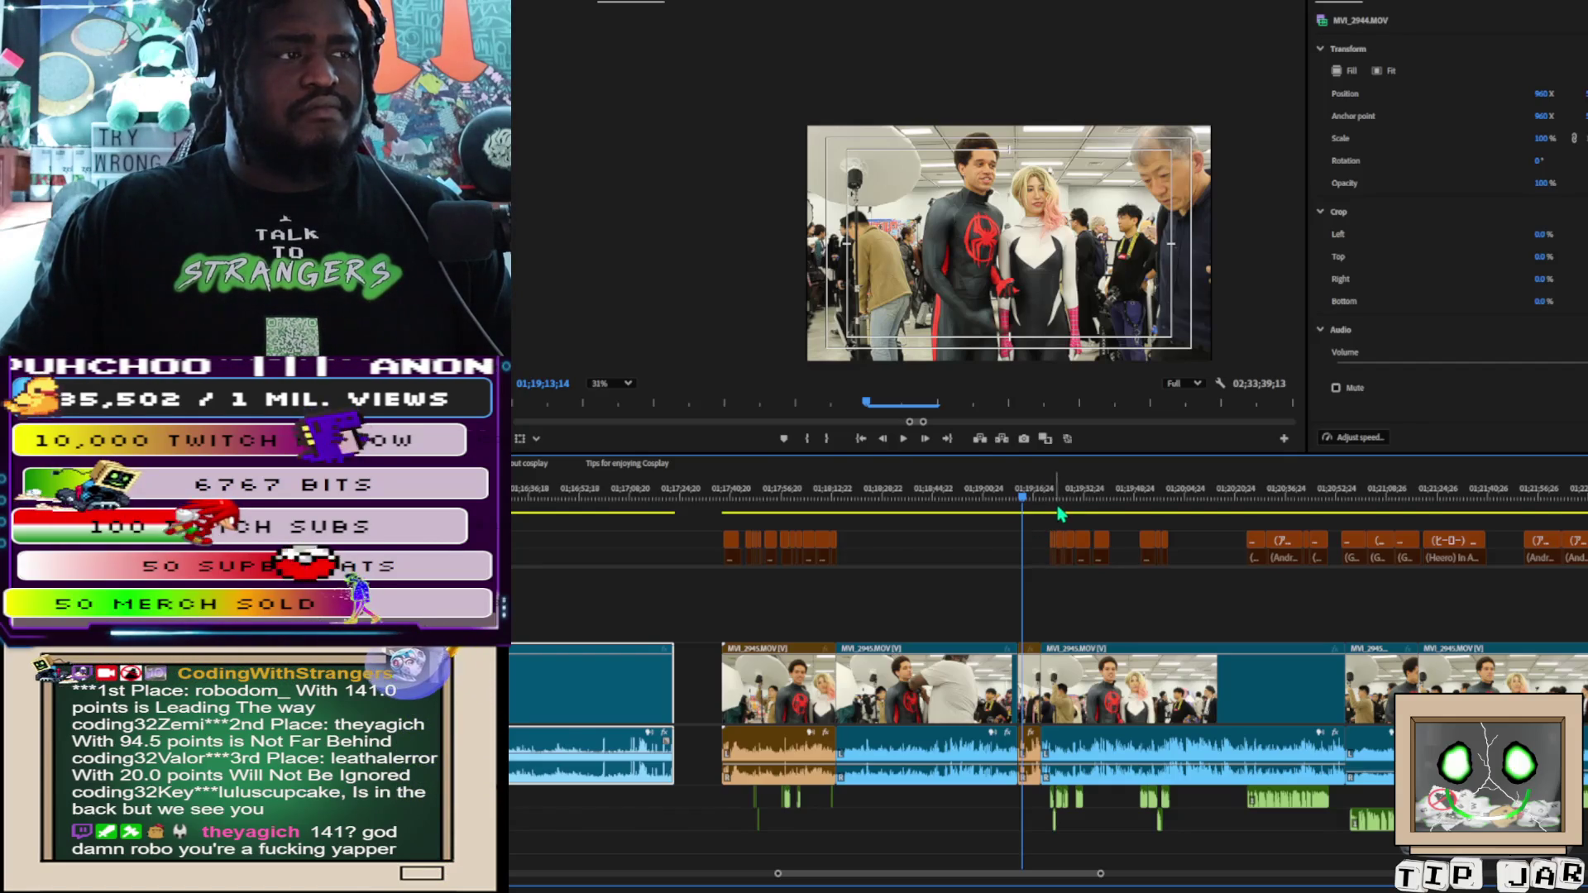
Play the interview to about 01;19;52 and split the clip at the playhead
key(space)
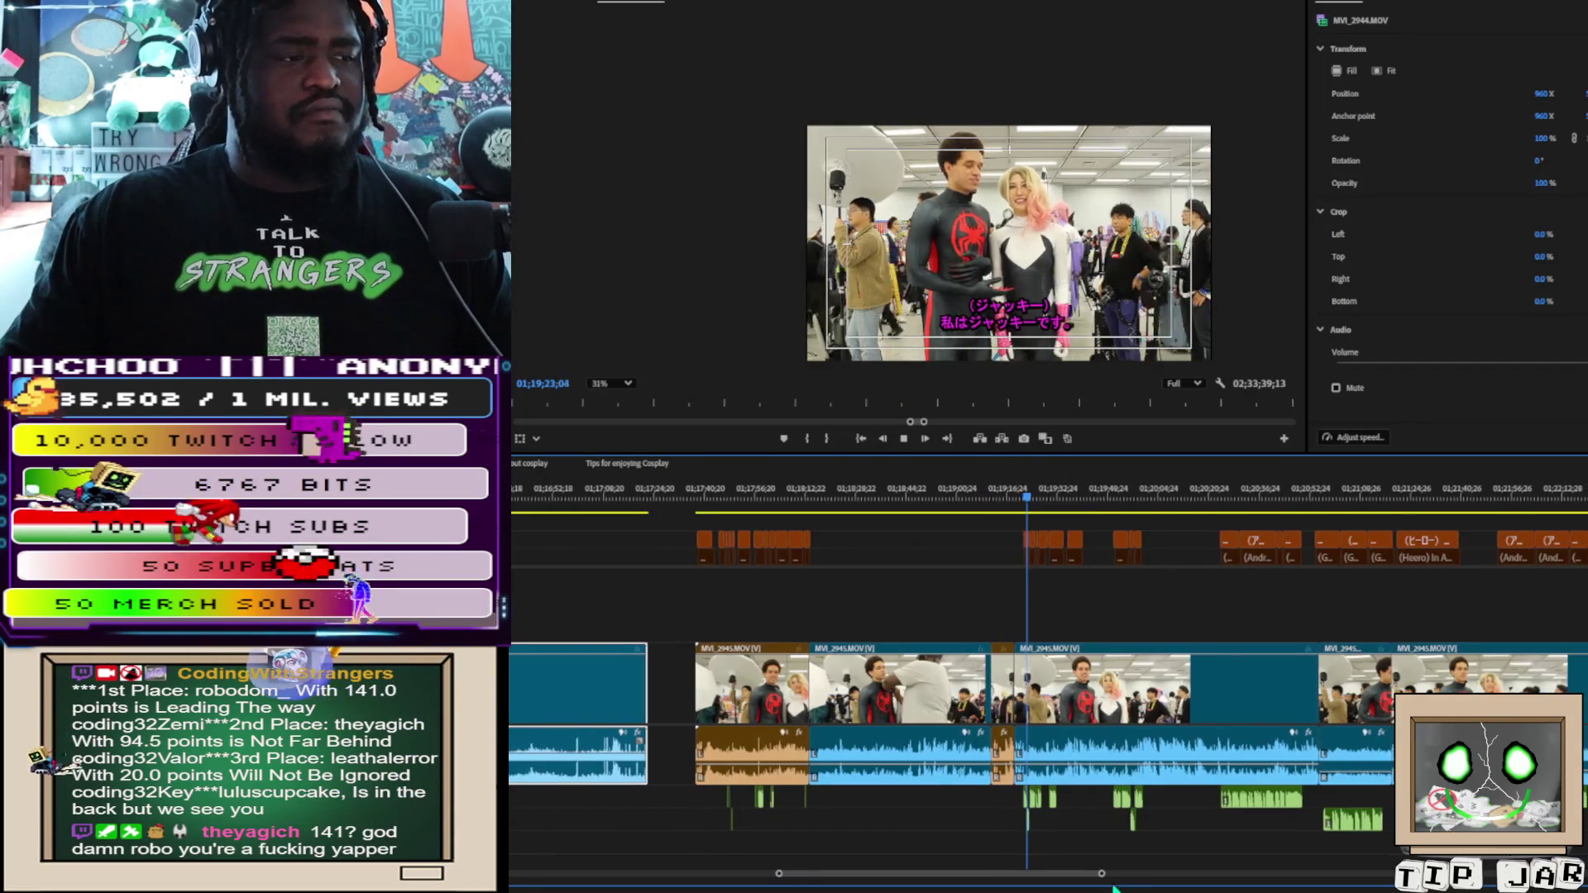
drag(1103, 874, 1044, 880)
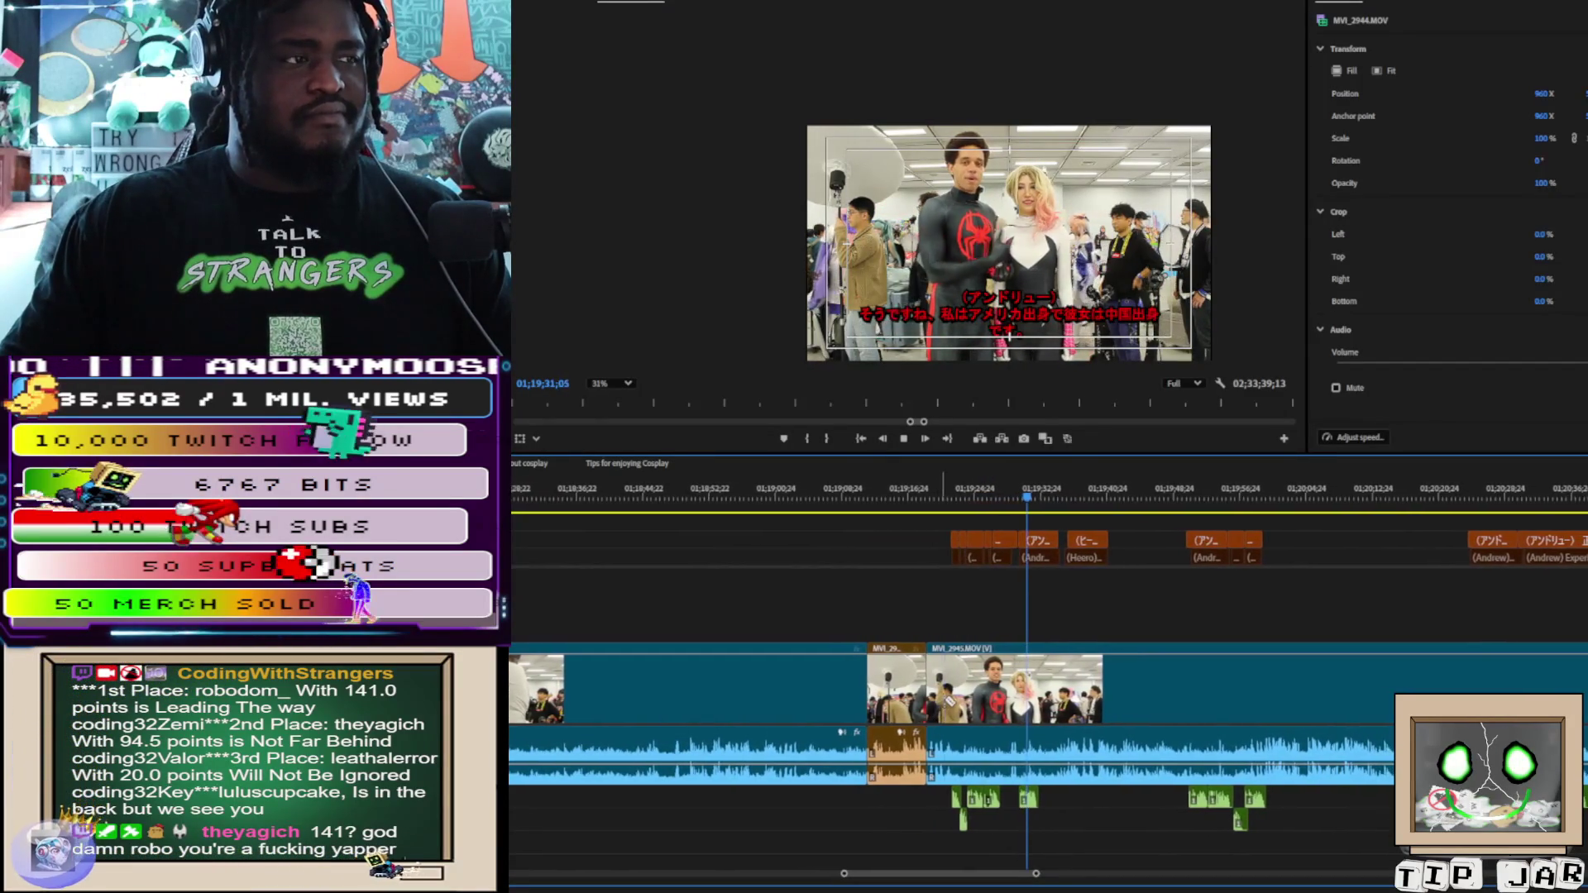
key(space)
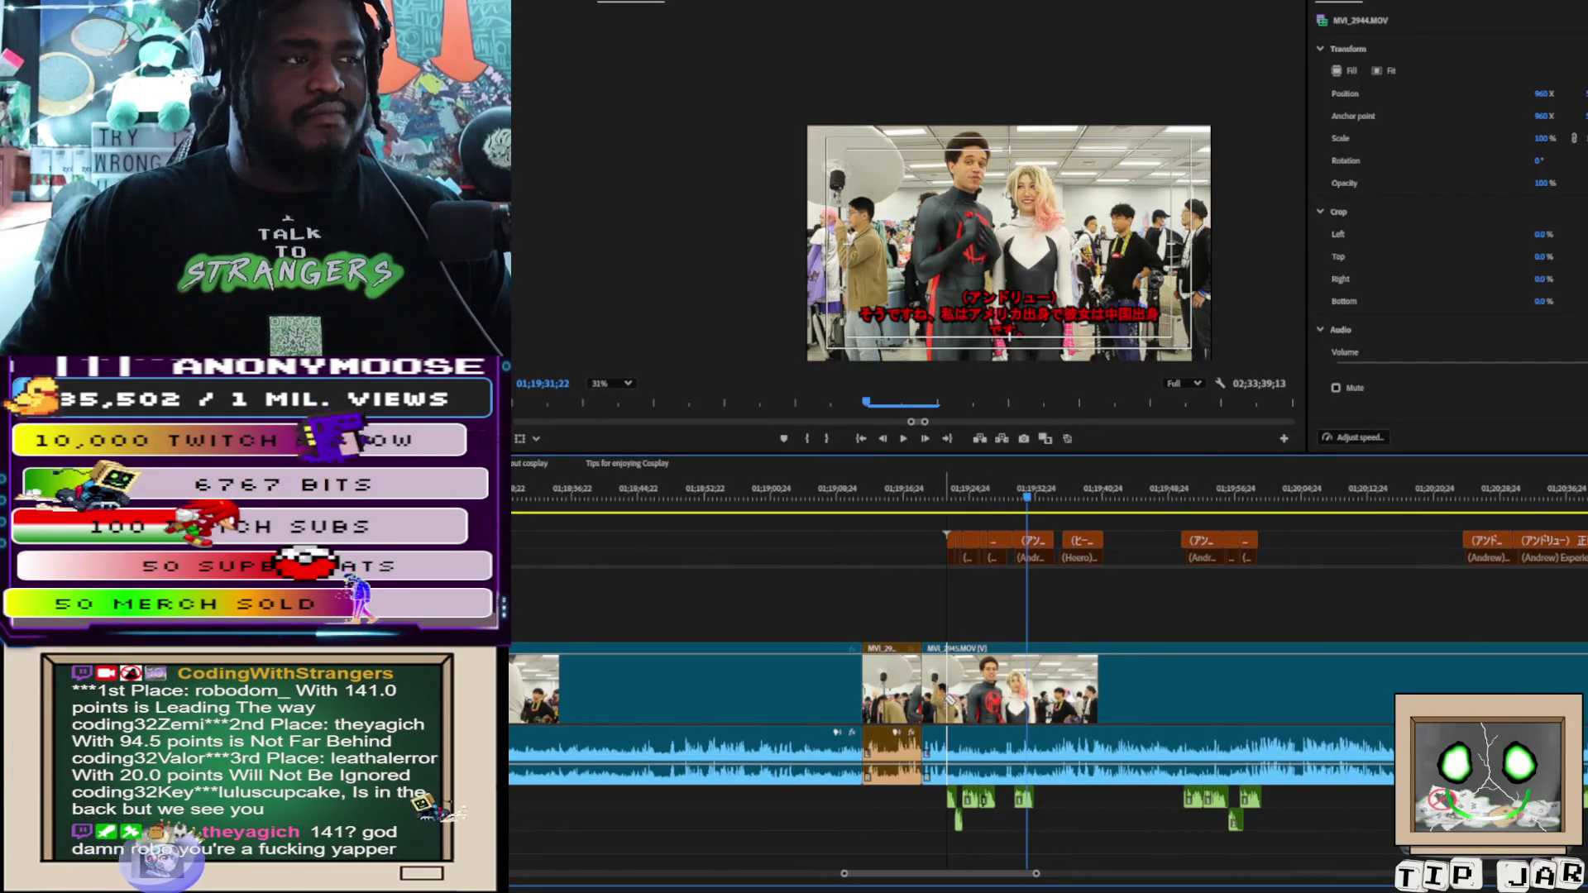
key(space)
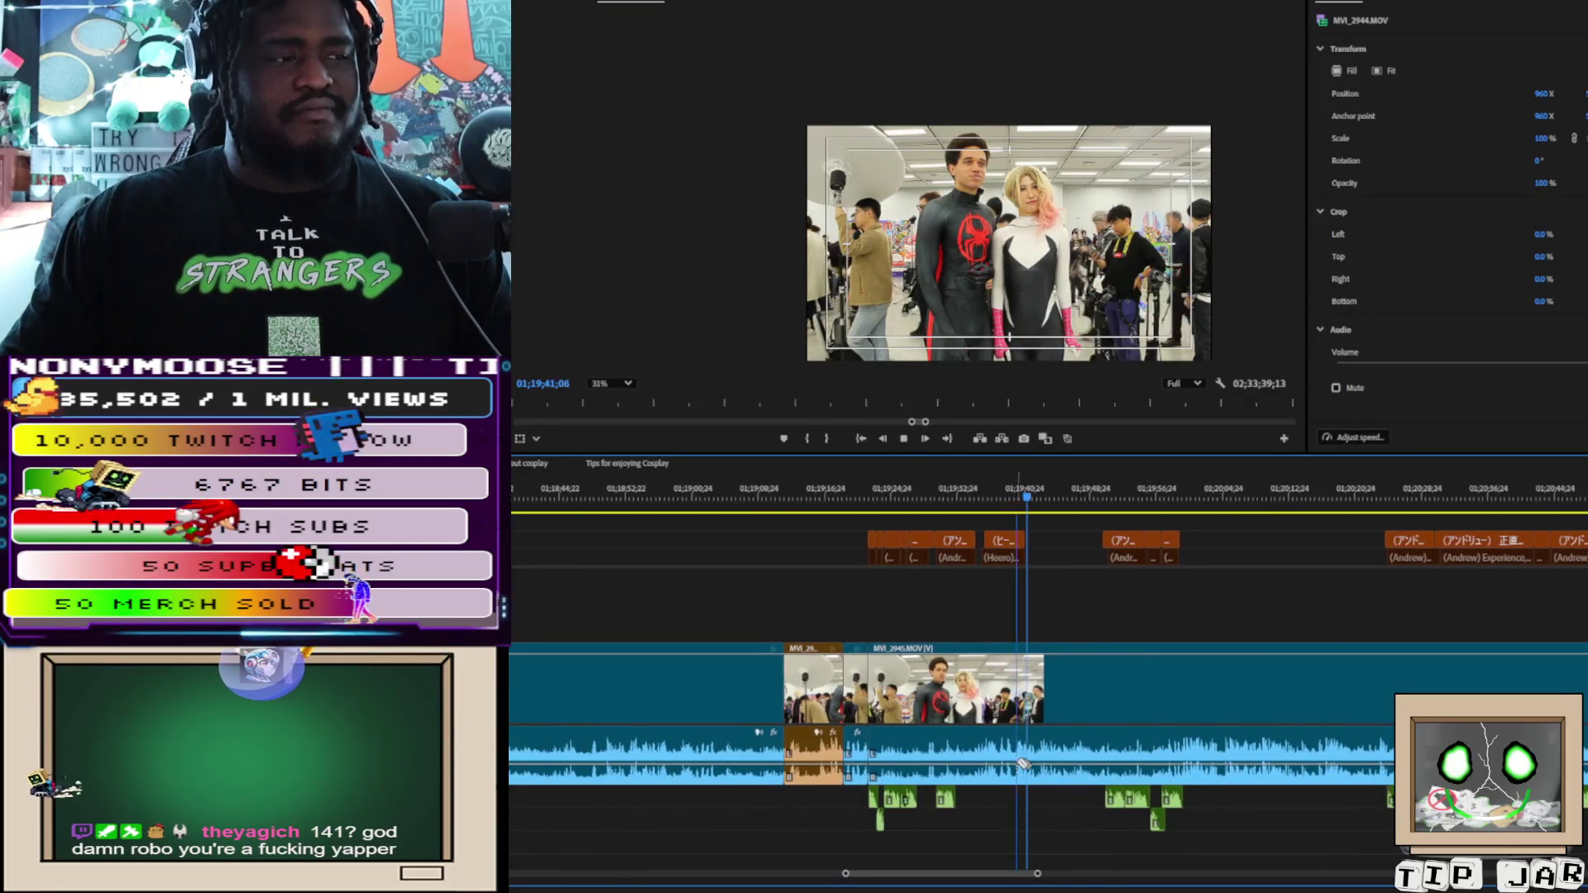
key(space)
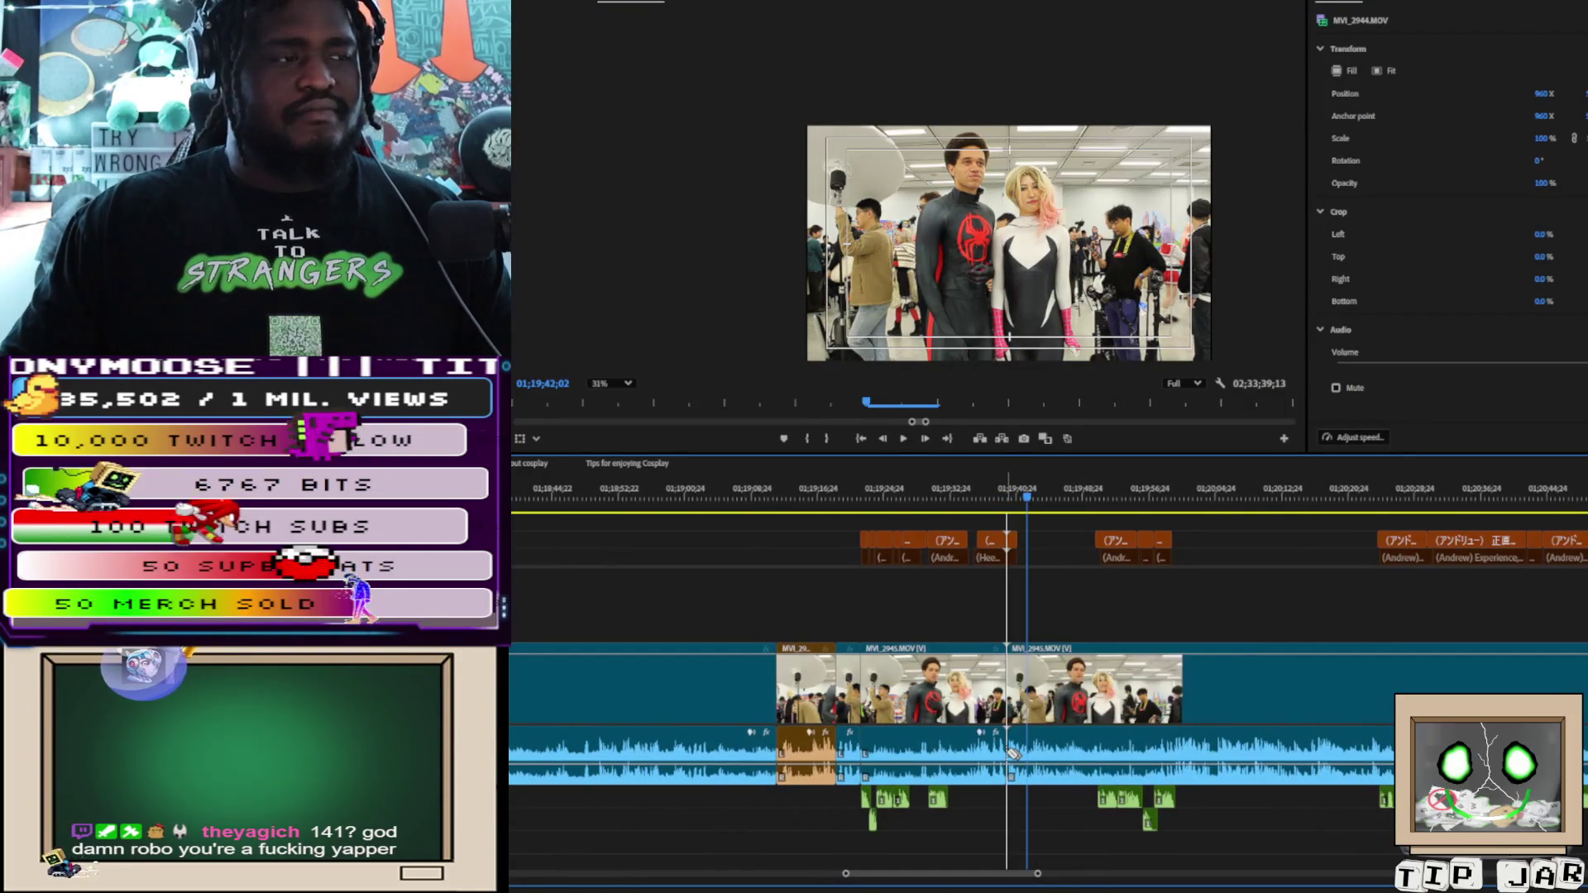
click(1091, 496)
key(space)
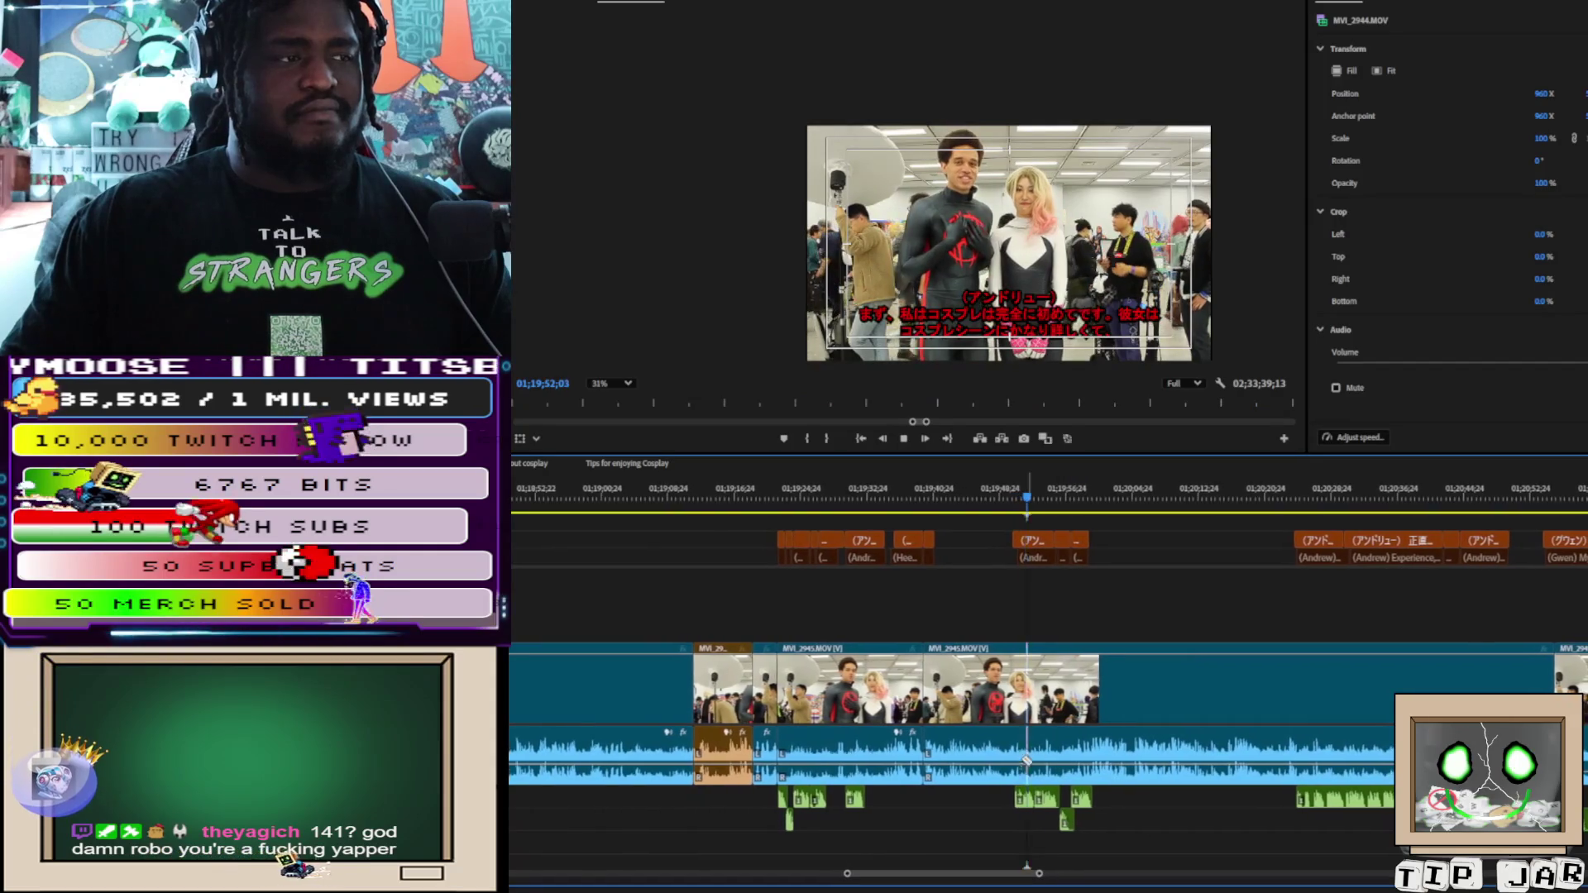
key(space)
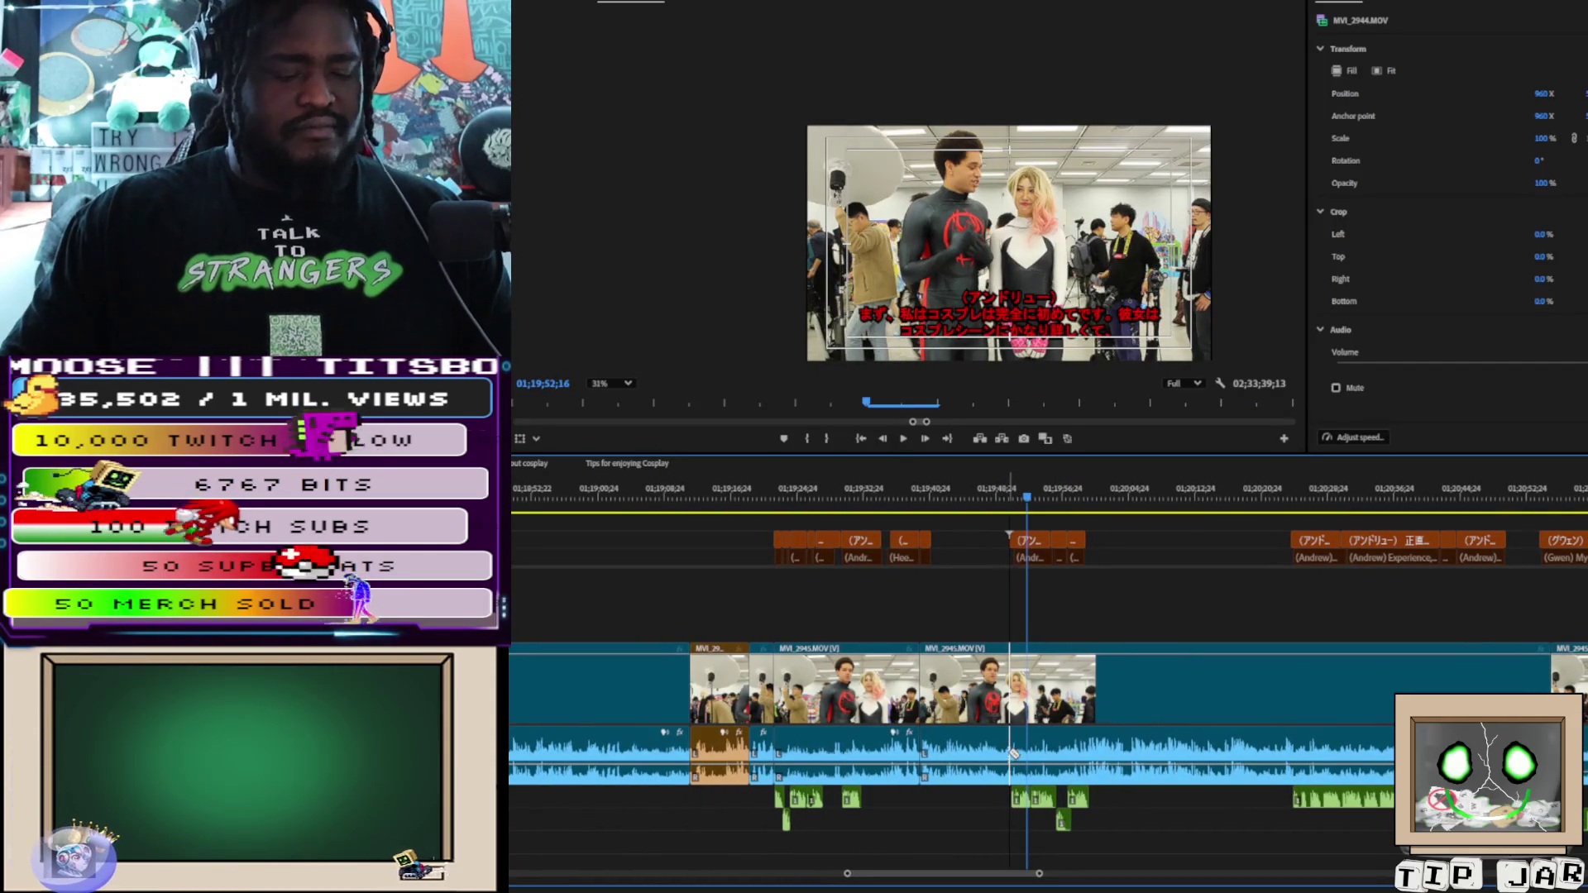
key(ctrl+v)
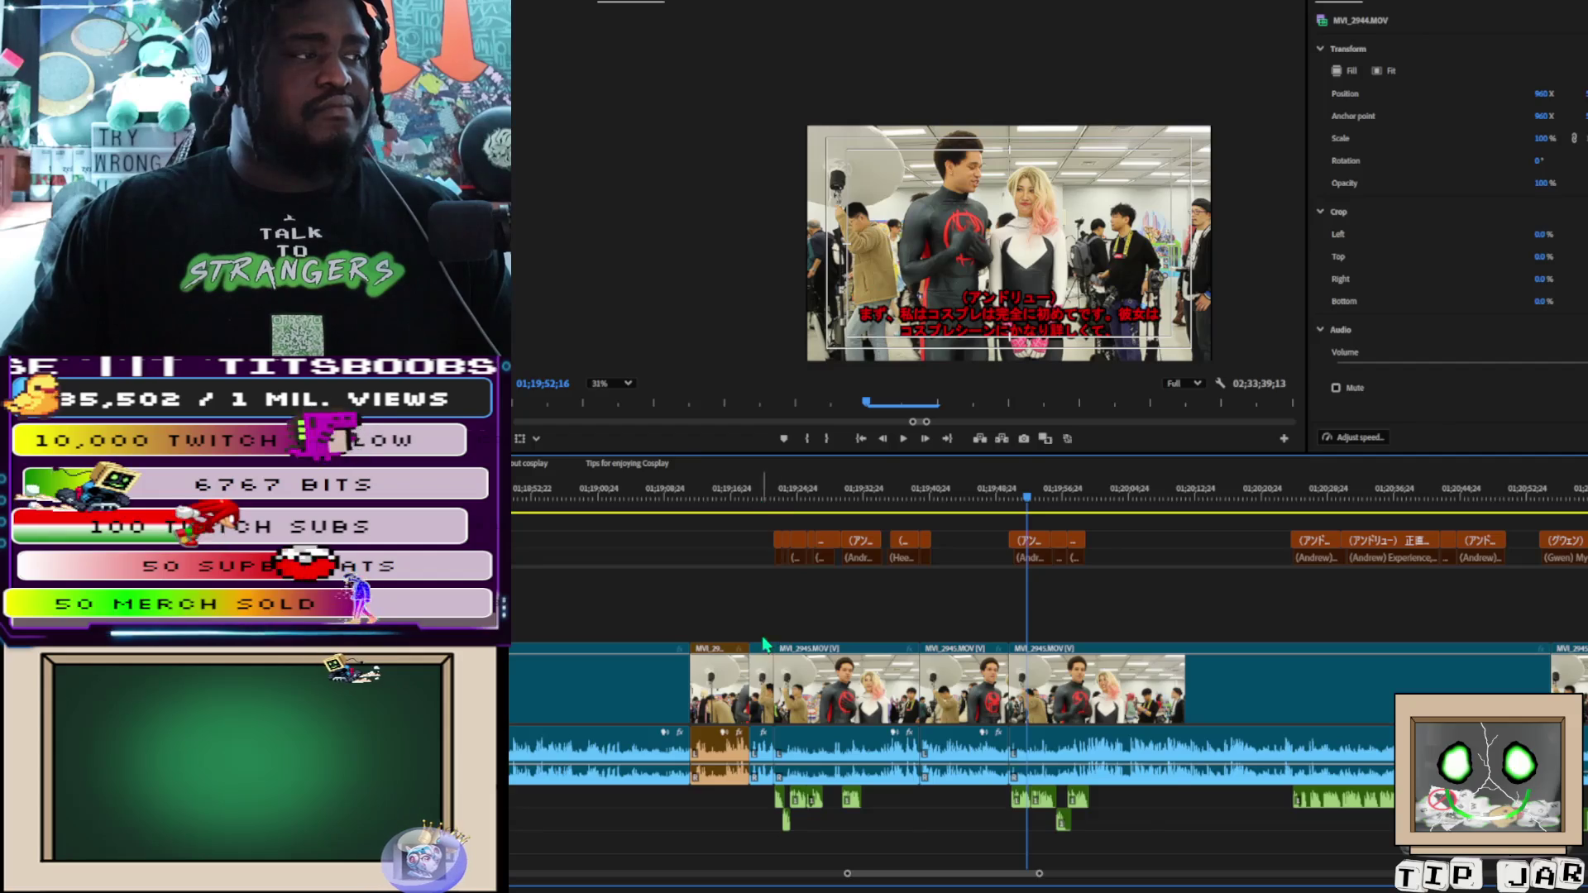
Select the earlier interview clips and their subtitles and cut them from the timeline
scroll(765, 579, up, 6)
scroll(767, 649, up, 5)
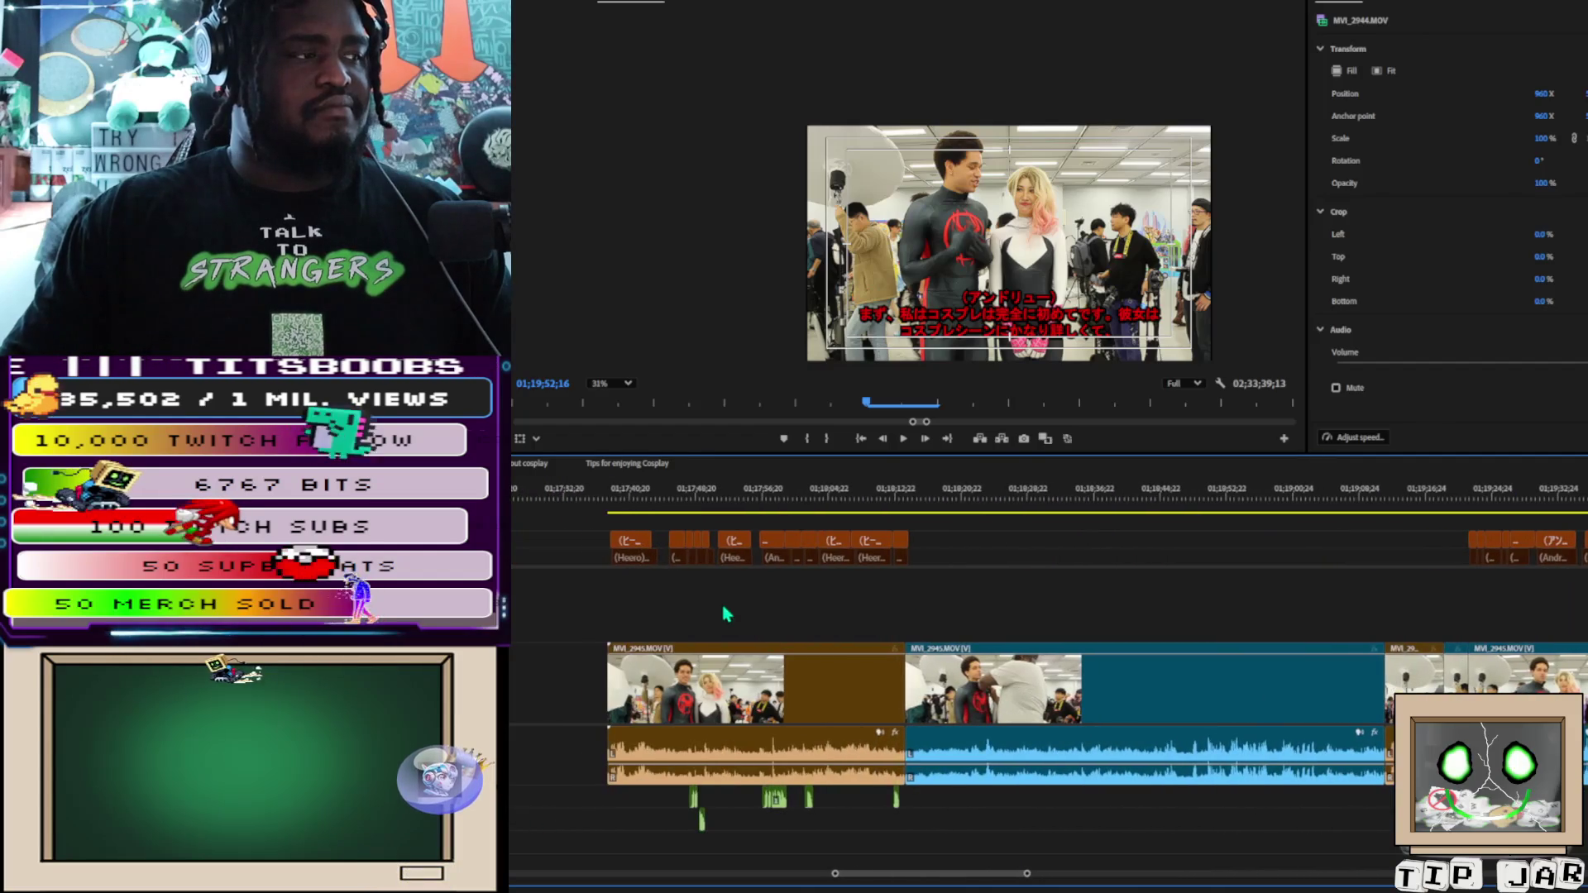
mouse_move(593, 516)
mouse_down()
mouse_move(772, 537)
mouse_move(903, 745)
mouse_move(902, 813)
mouse_up()
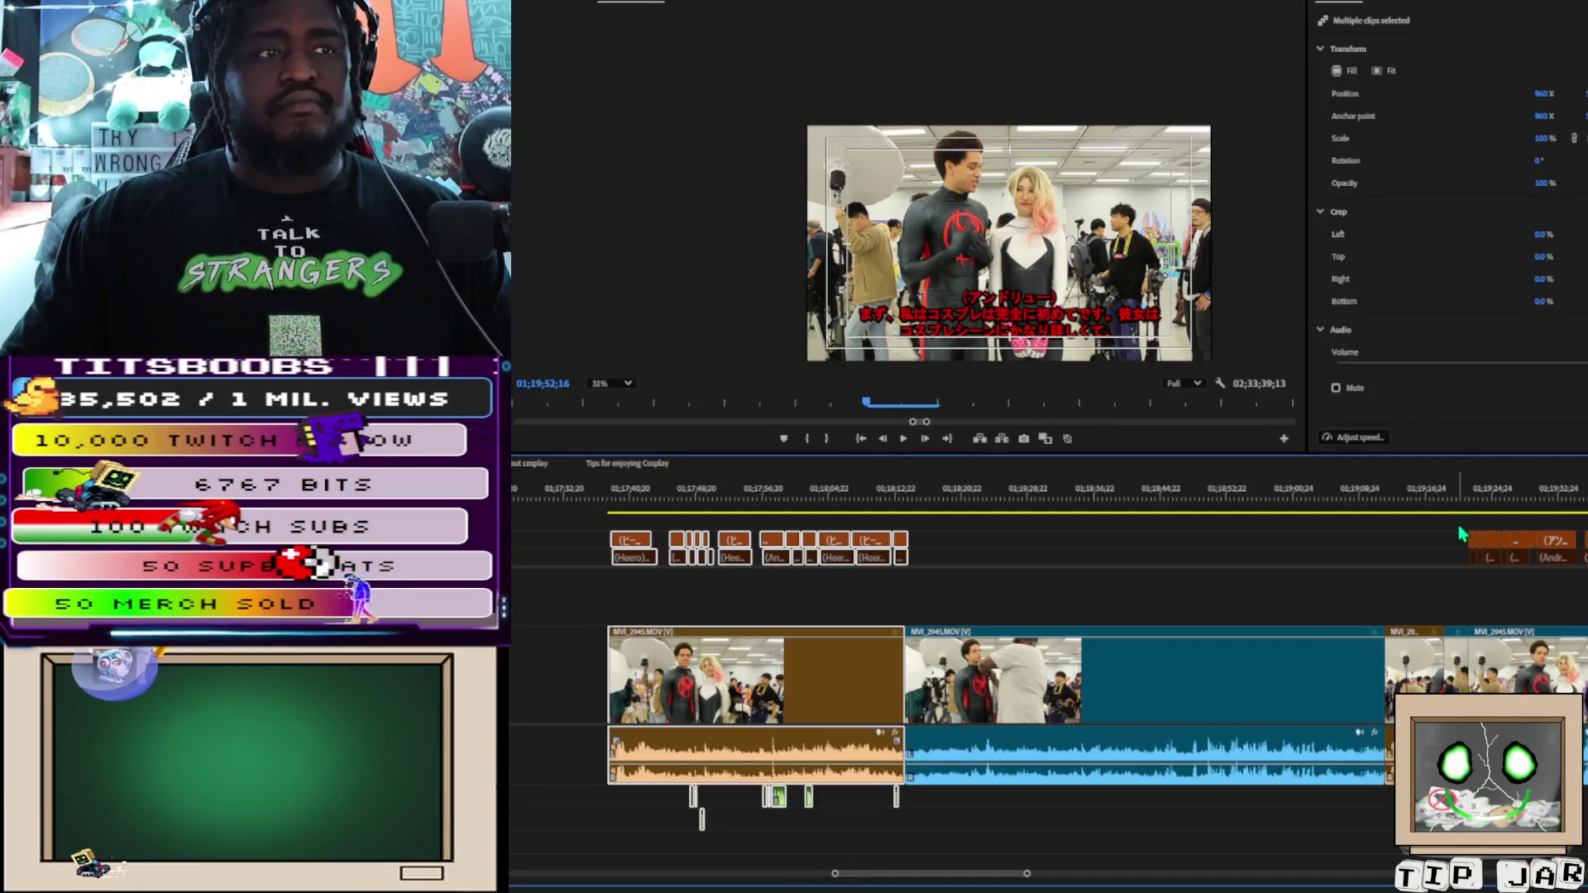
key(ctrl+v)
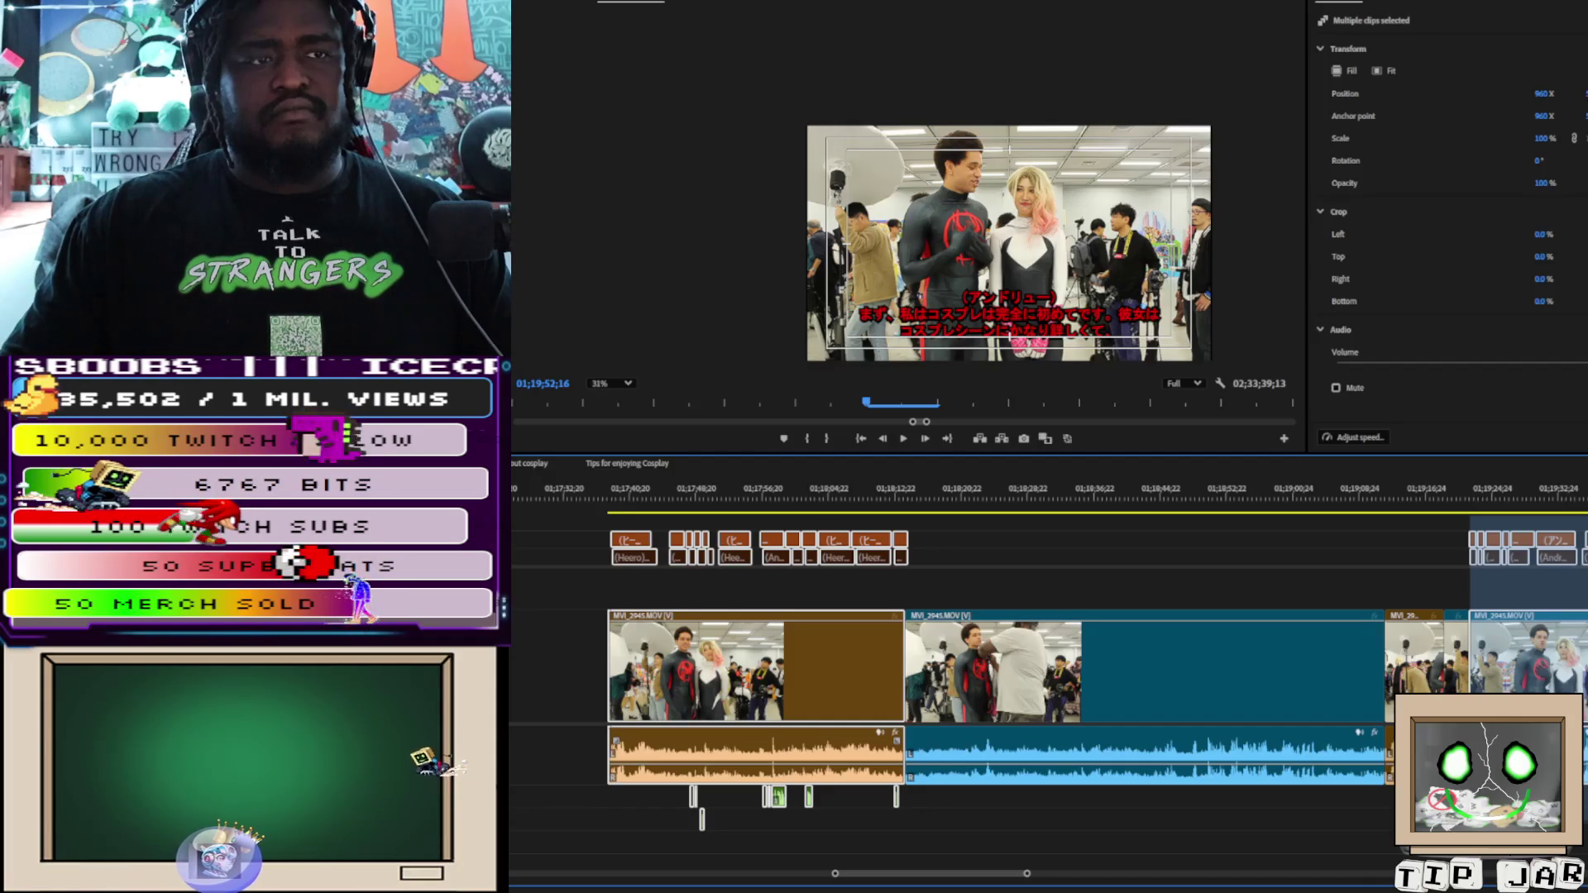
key(Delete)
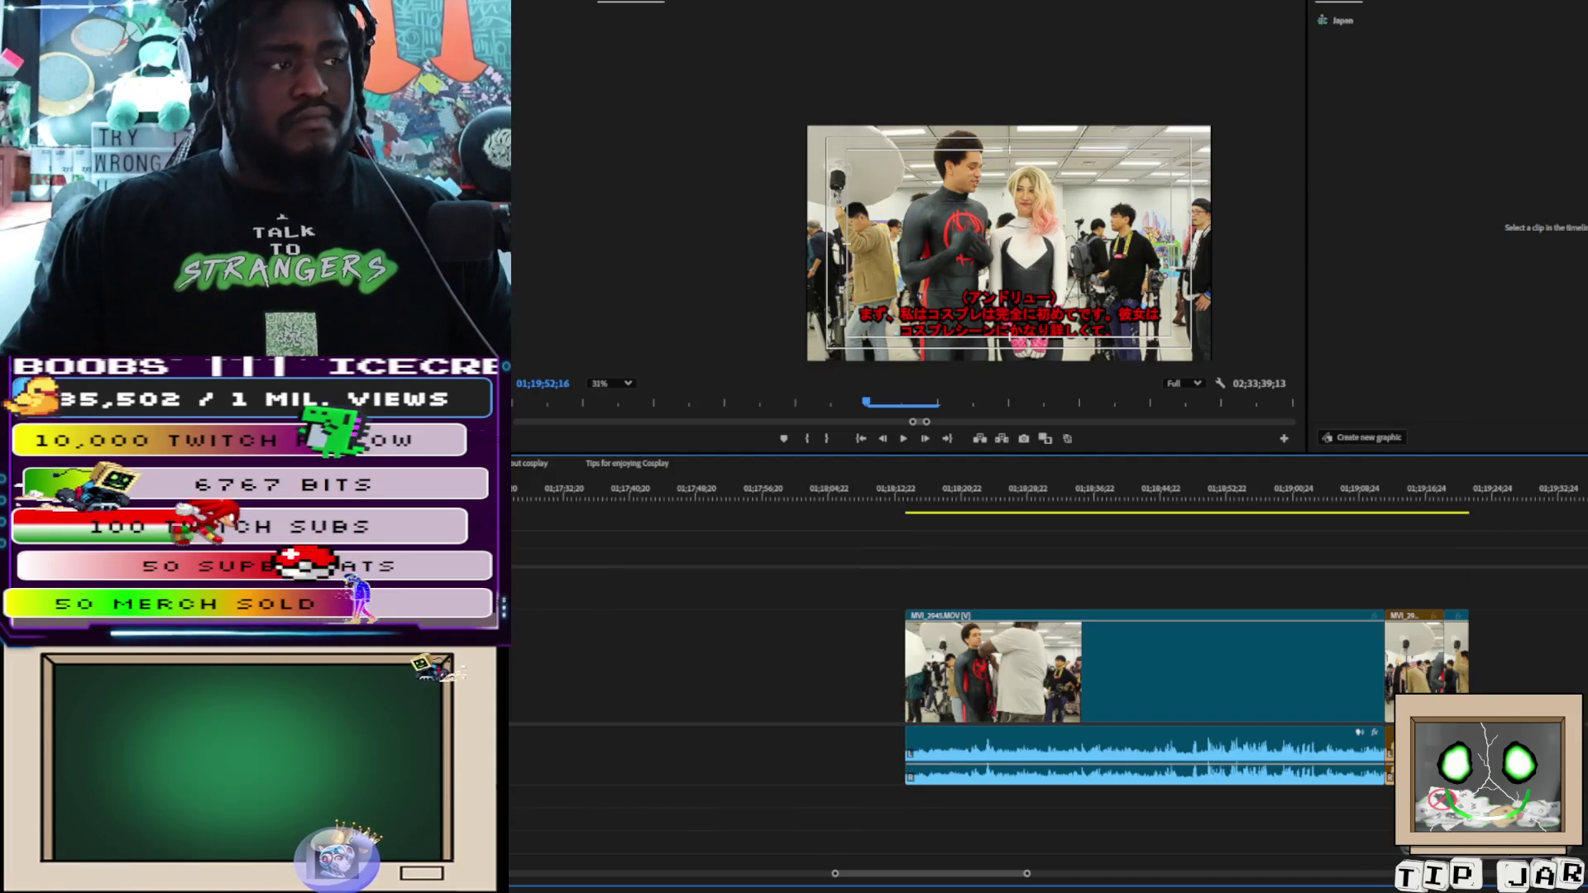
drag(1027, 875, 1269, 881)
Paste the cut interview clips and subtitles at 00;33;12 and extend one pasted clip's start slightly earlier
scroll(816, 711, up, 10)
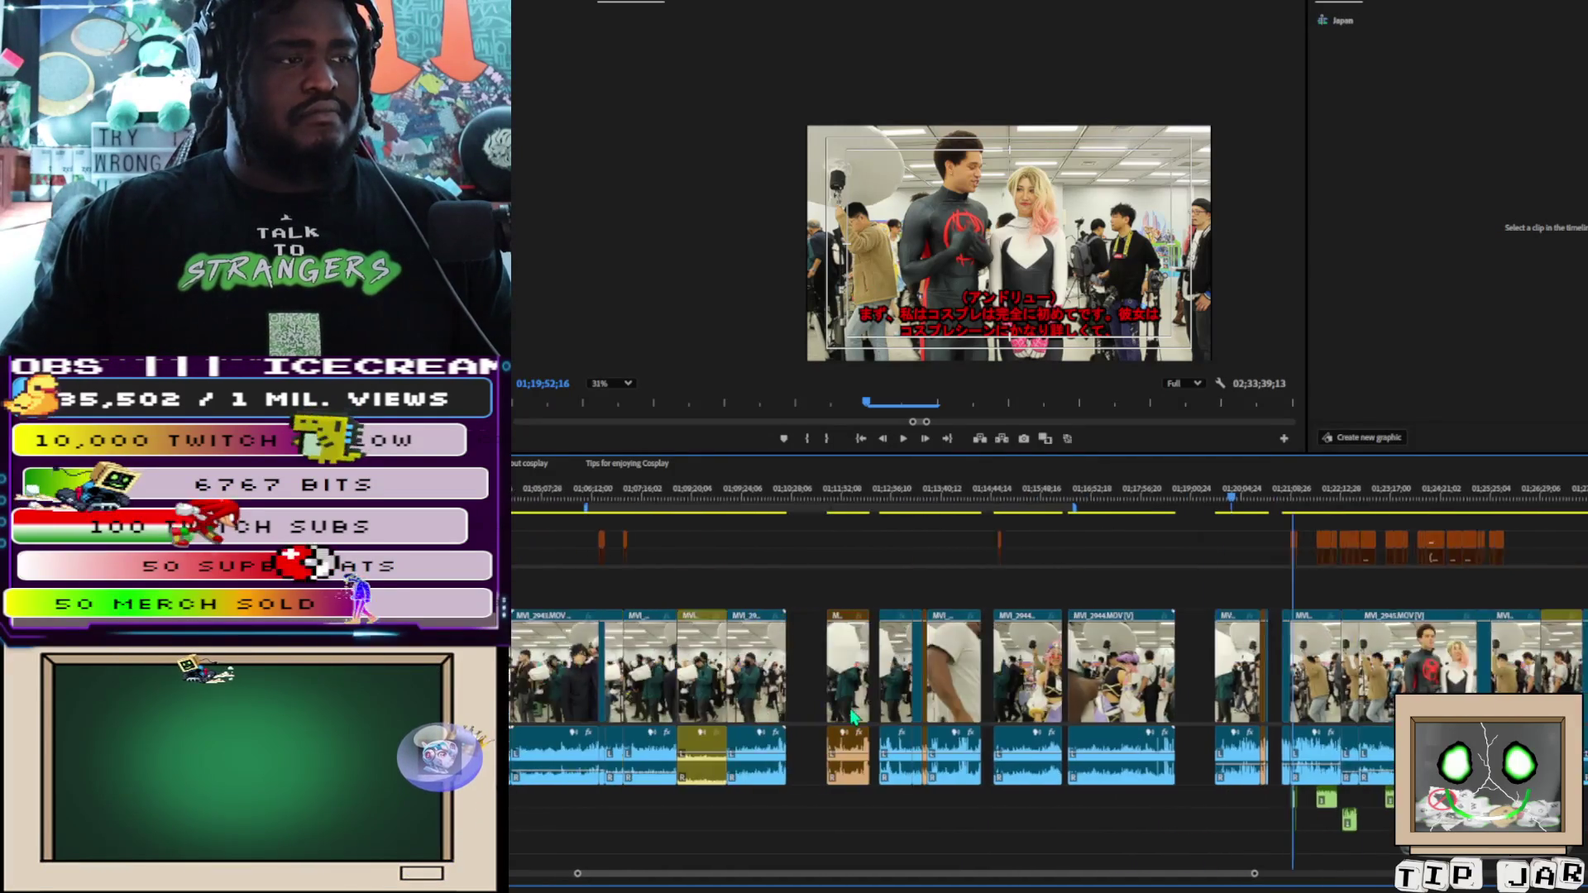
scroll(794, 712, up, 12)
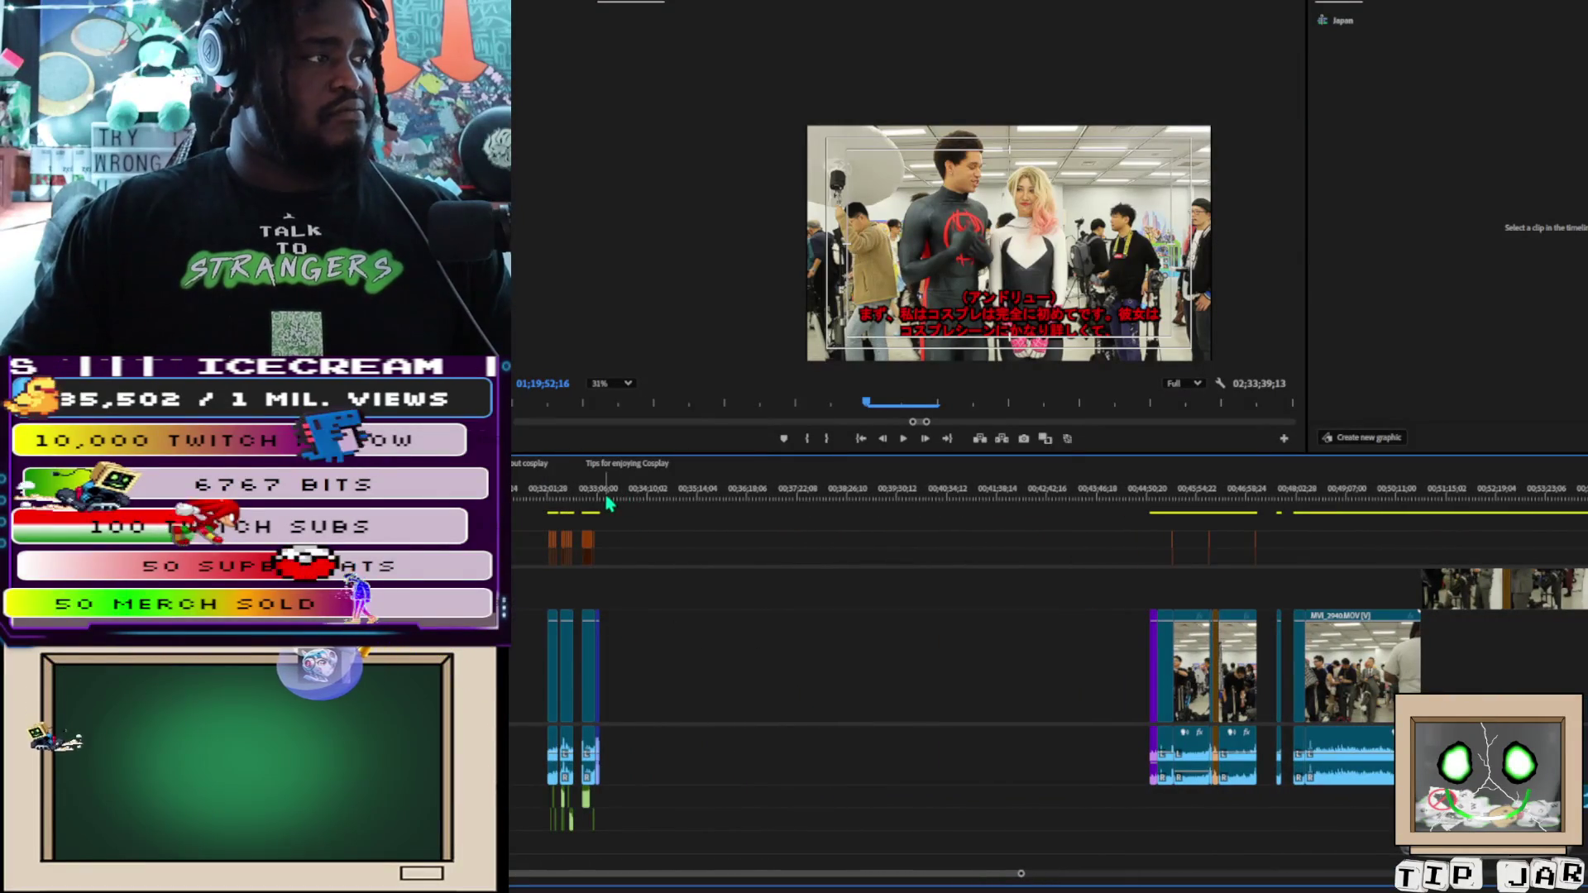
mouse_move(604, 501)
mouse_down()
mouse_move(569, 504)
mouse_move(608, 512)
mouse_up()
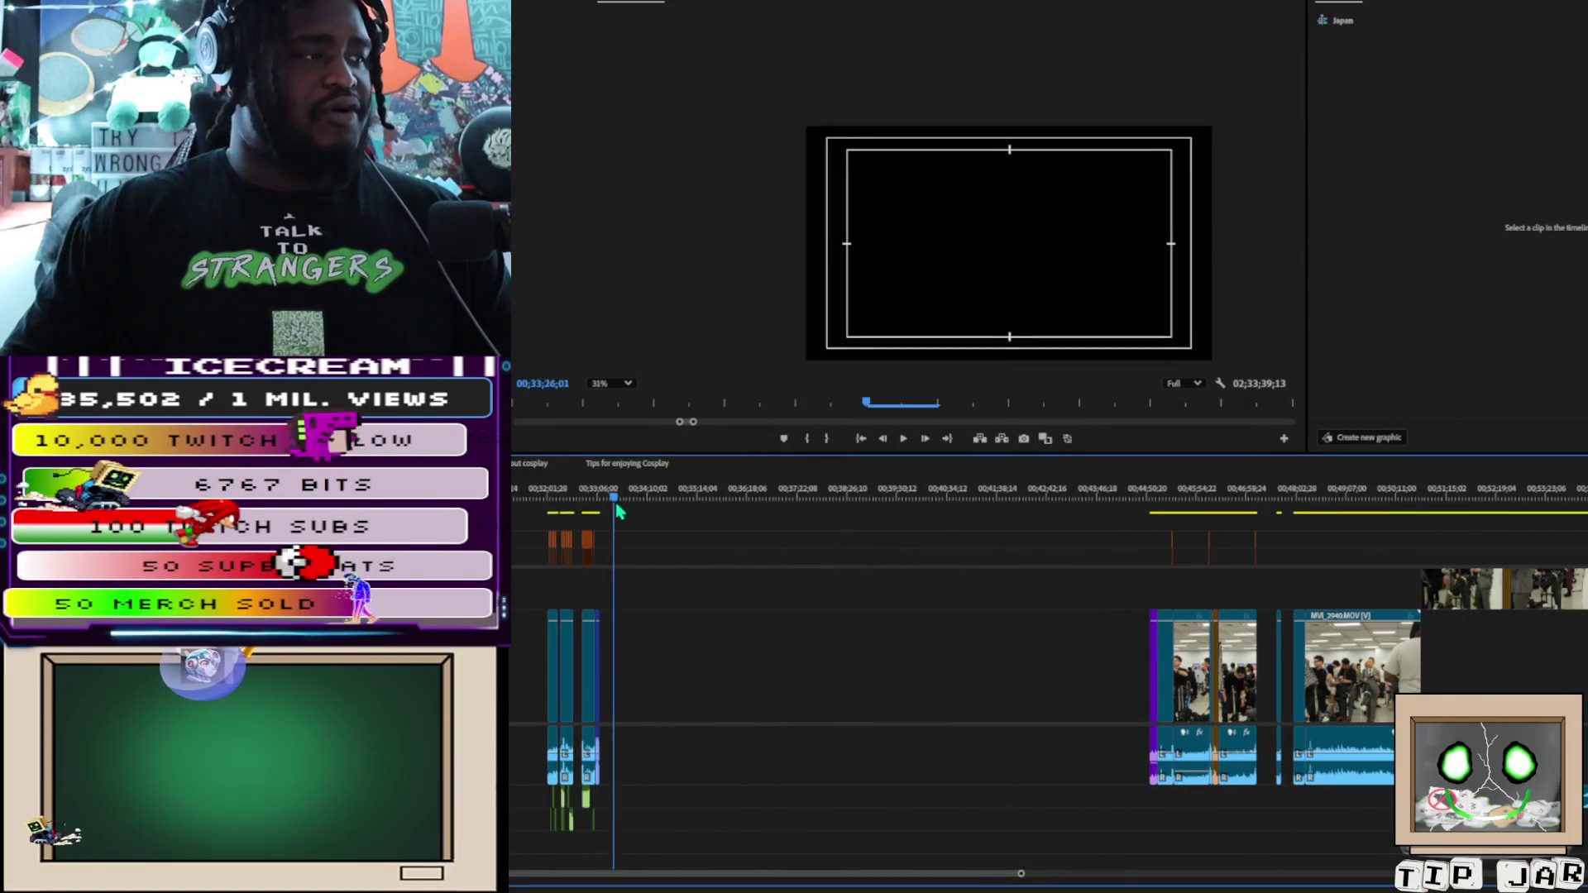
key(ctrl+v)
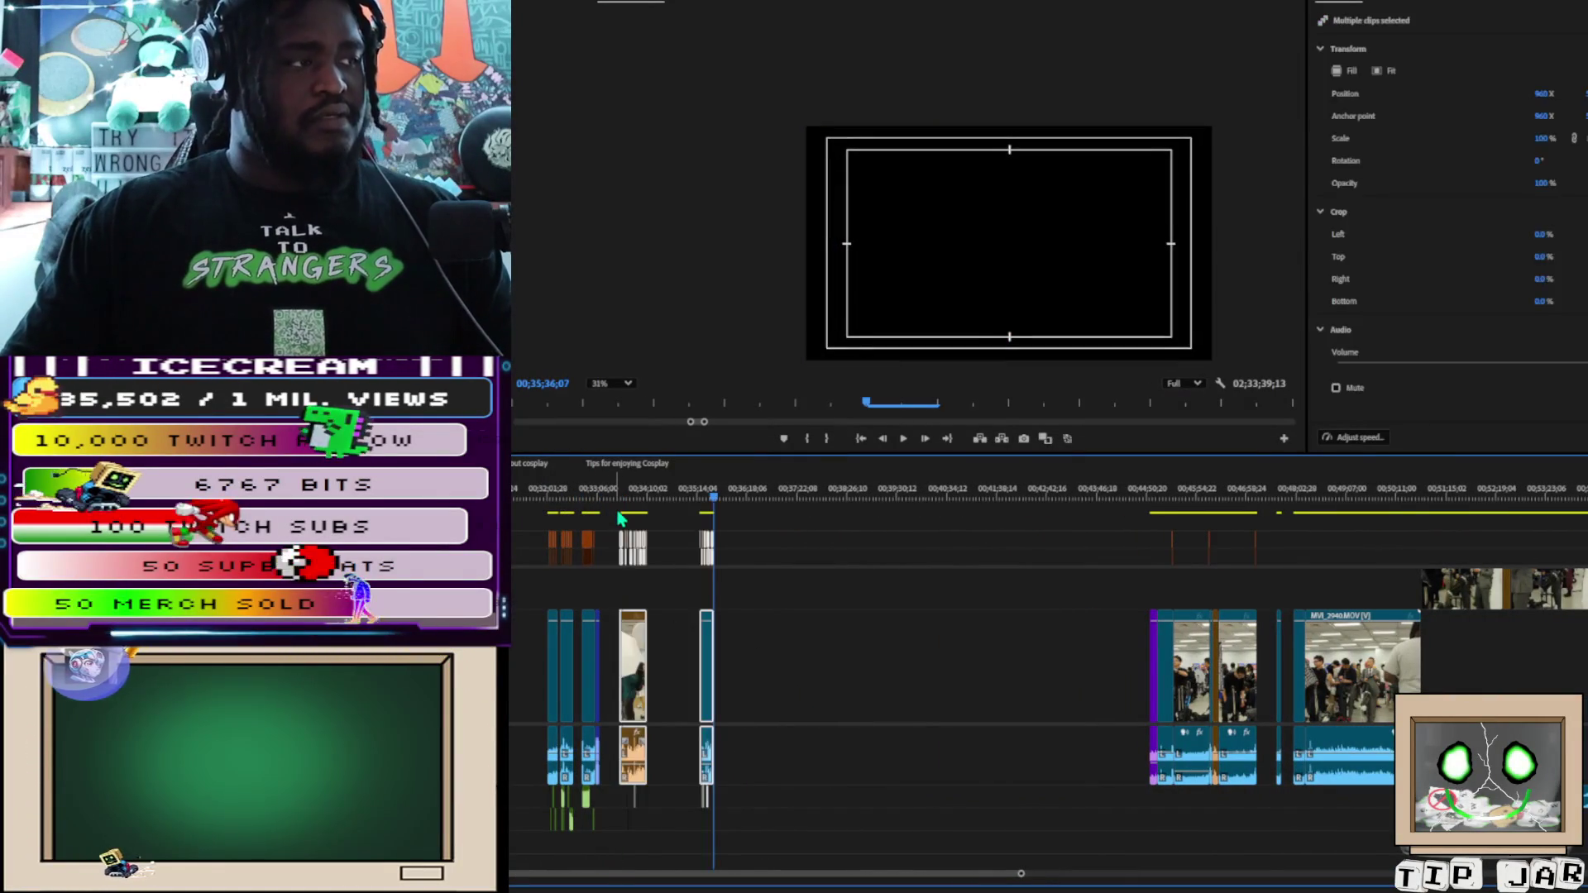
mouse_move(714, 496)
mouse_down()
mouse_move(755, 529)
mouse_move(801, 844)
mouse_move(683, 608)
mouse_move(673, 546)
mouse_up()
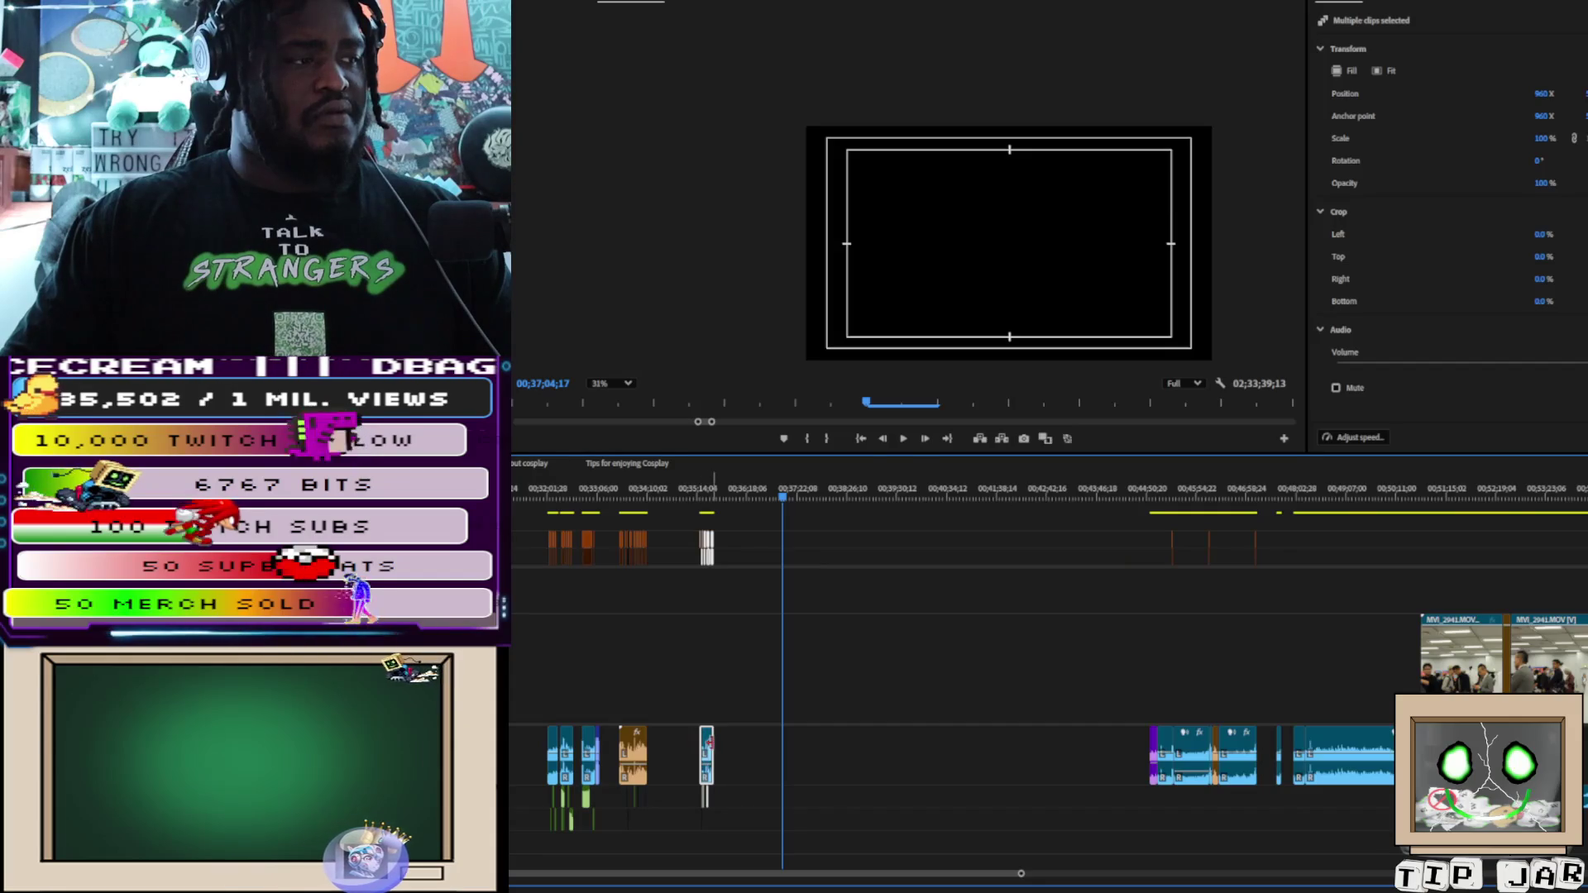
drag(706, 749, 681, 734)
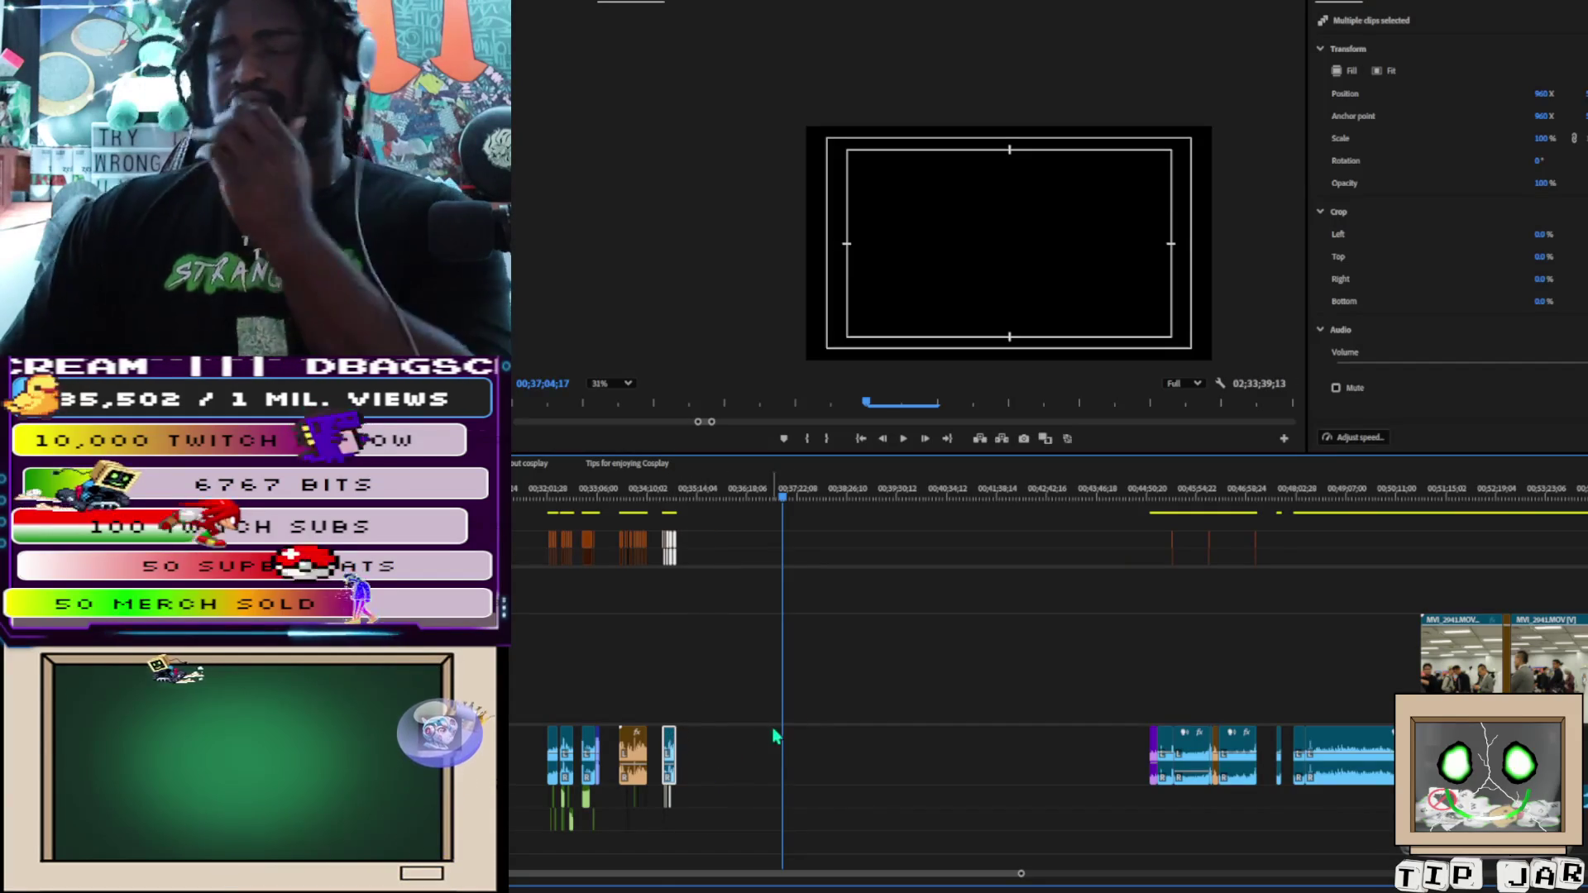
scroll(940, 861, down, 5)
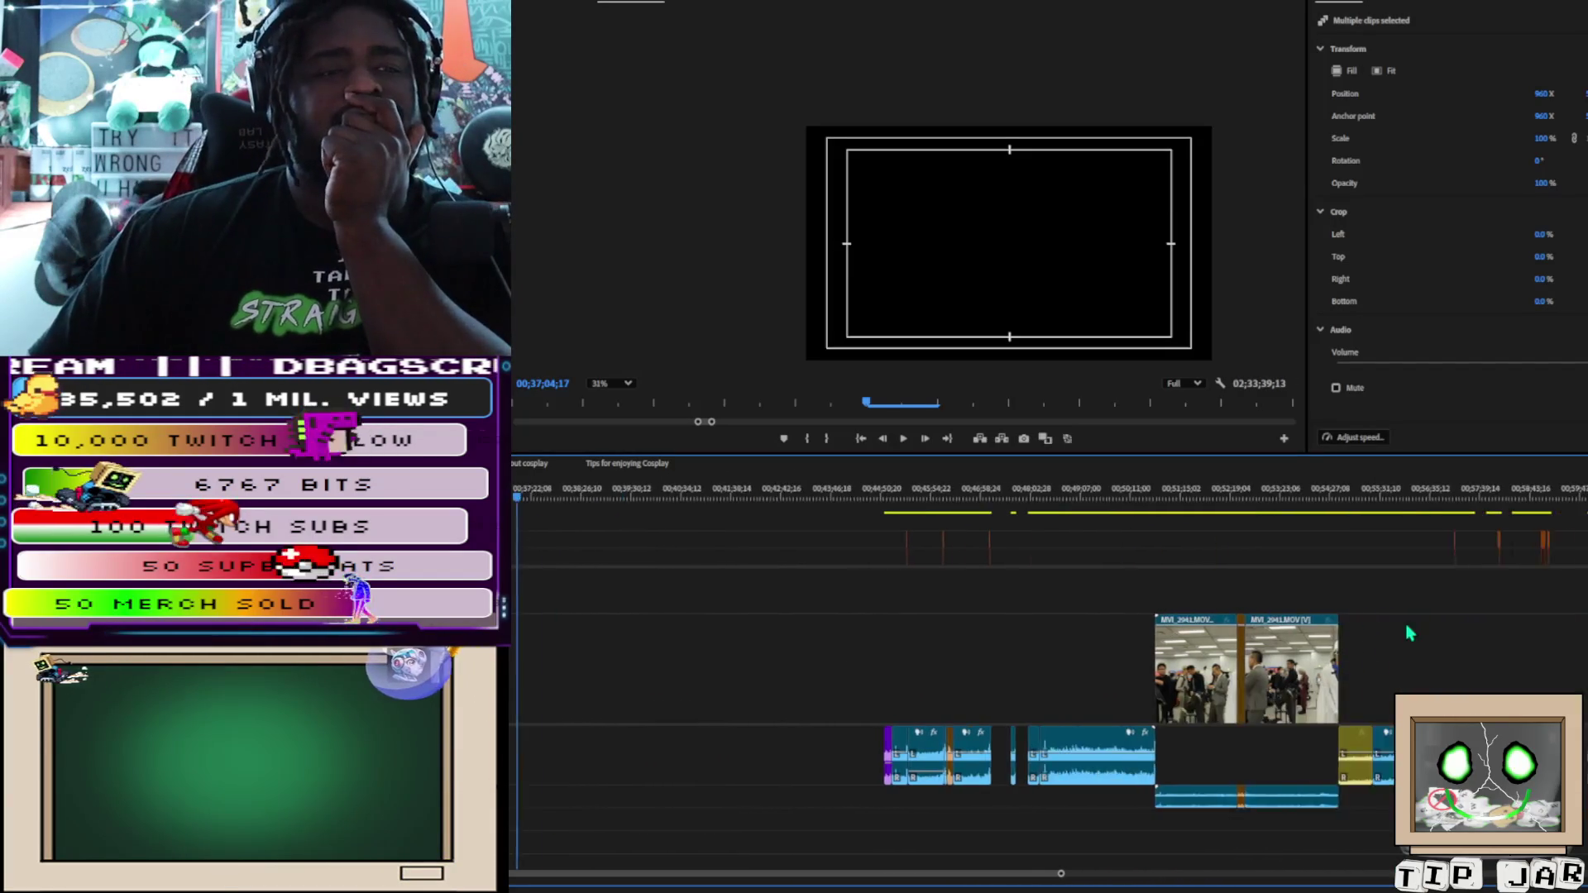
Move the playhead to about 01;20;04, deselect all clips, and zoom out to the whole sequence
scroll(1303, 699, down, 20)
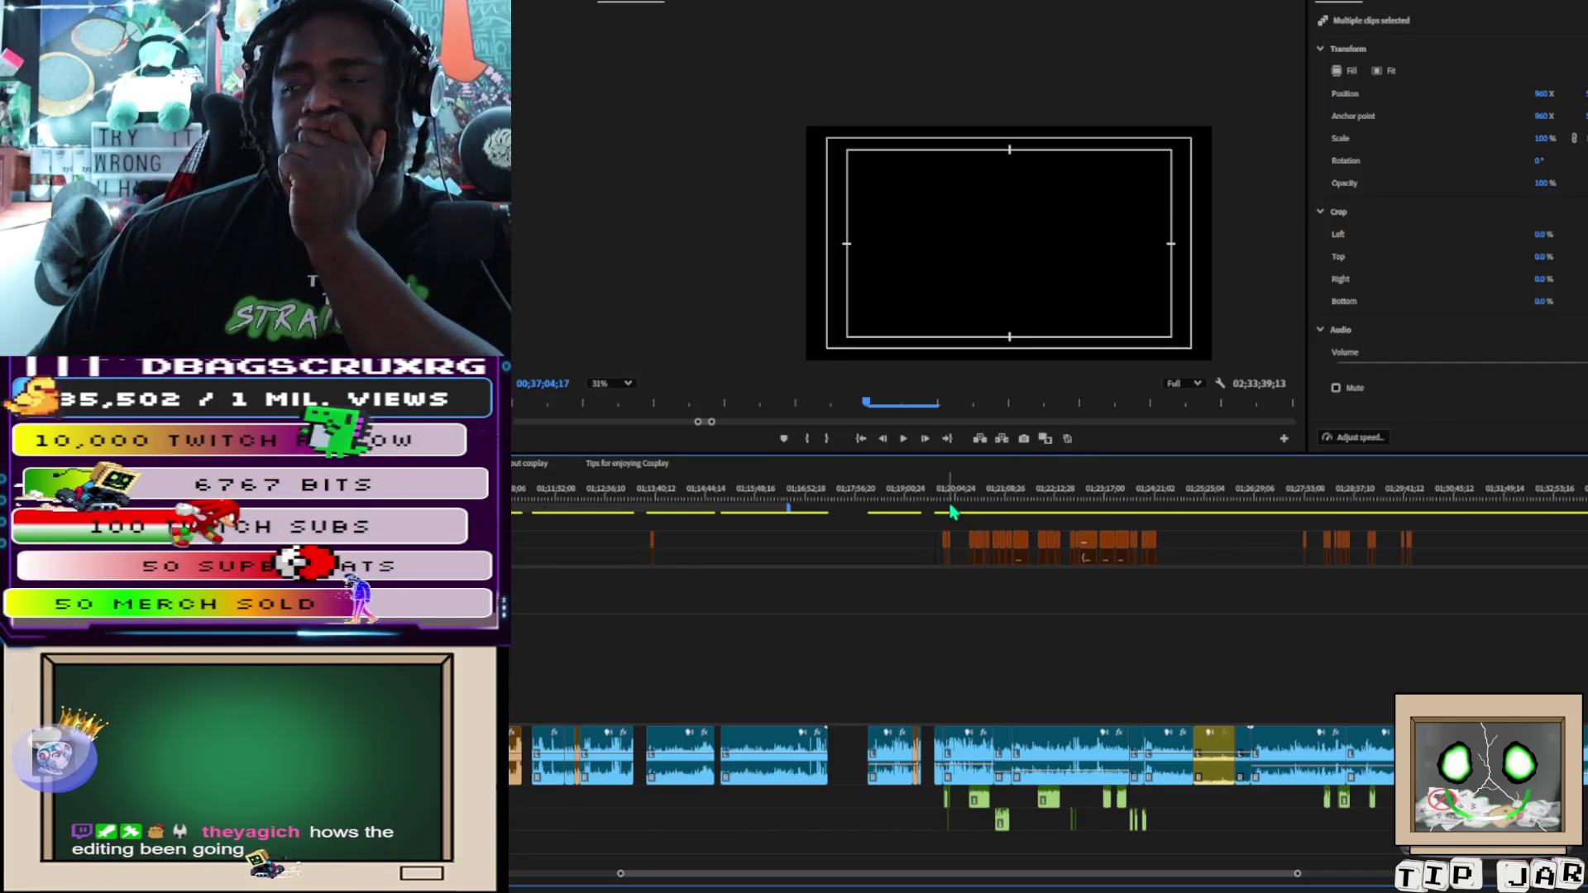
click(949, 490)
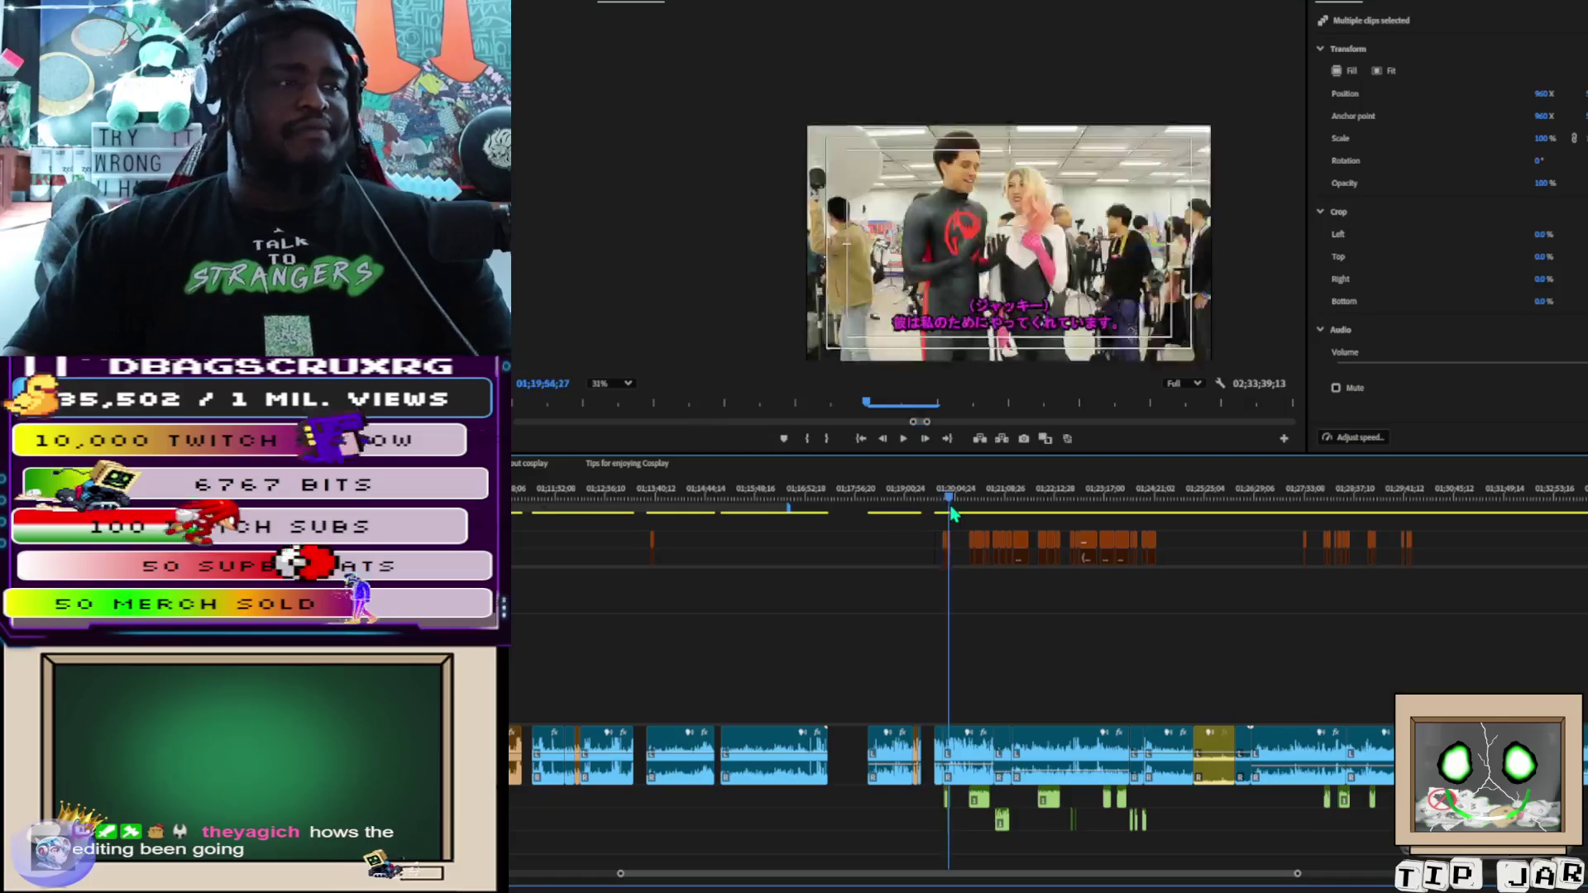
key(ctrl+shift+a)
drag(1299, 876, 1502, 876)
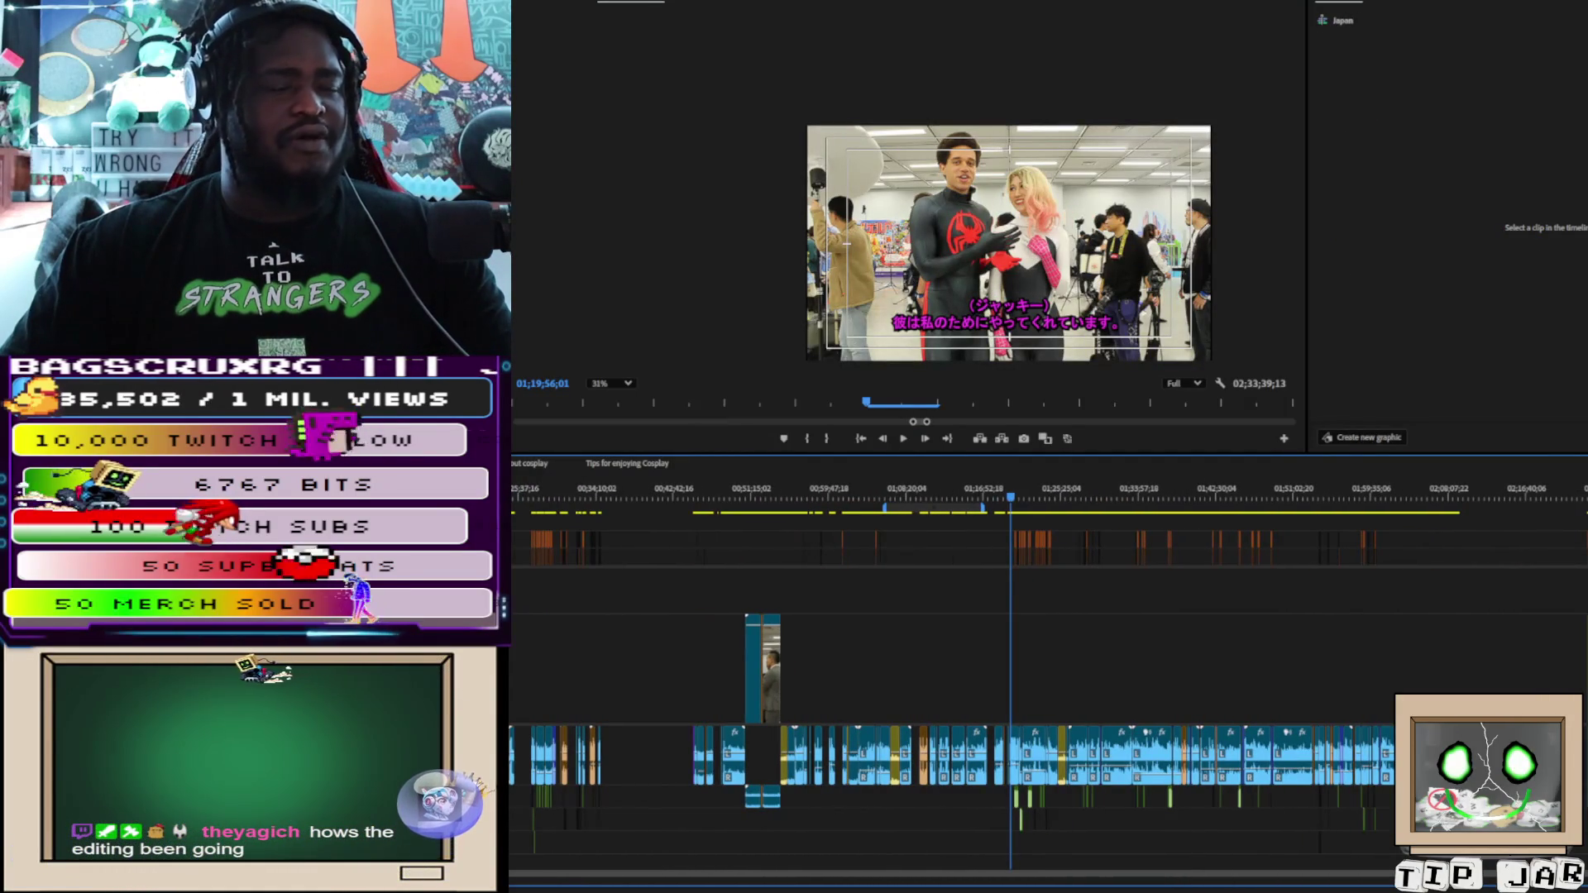
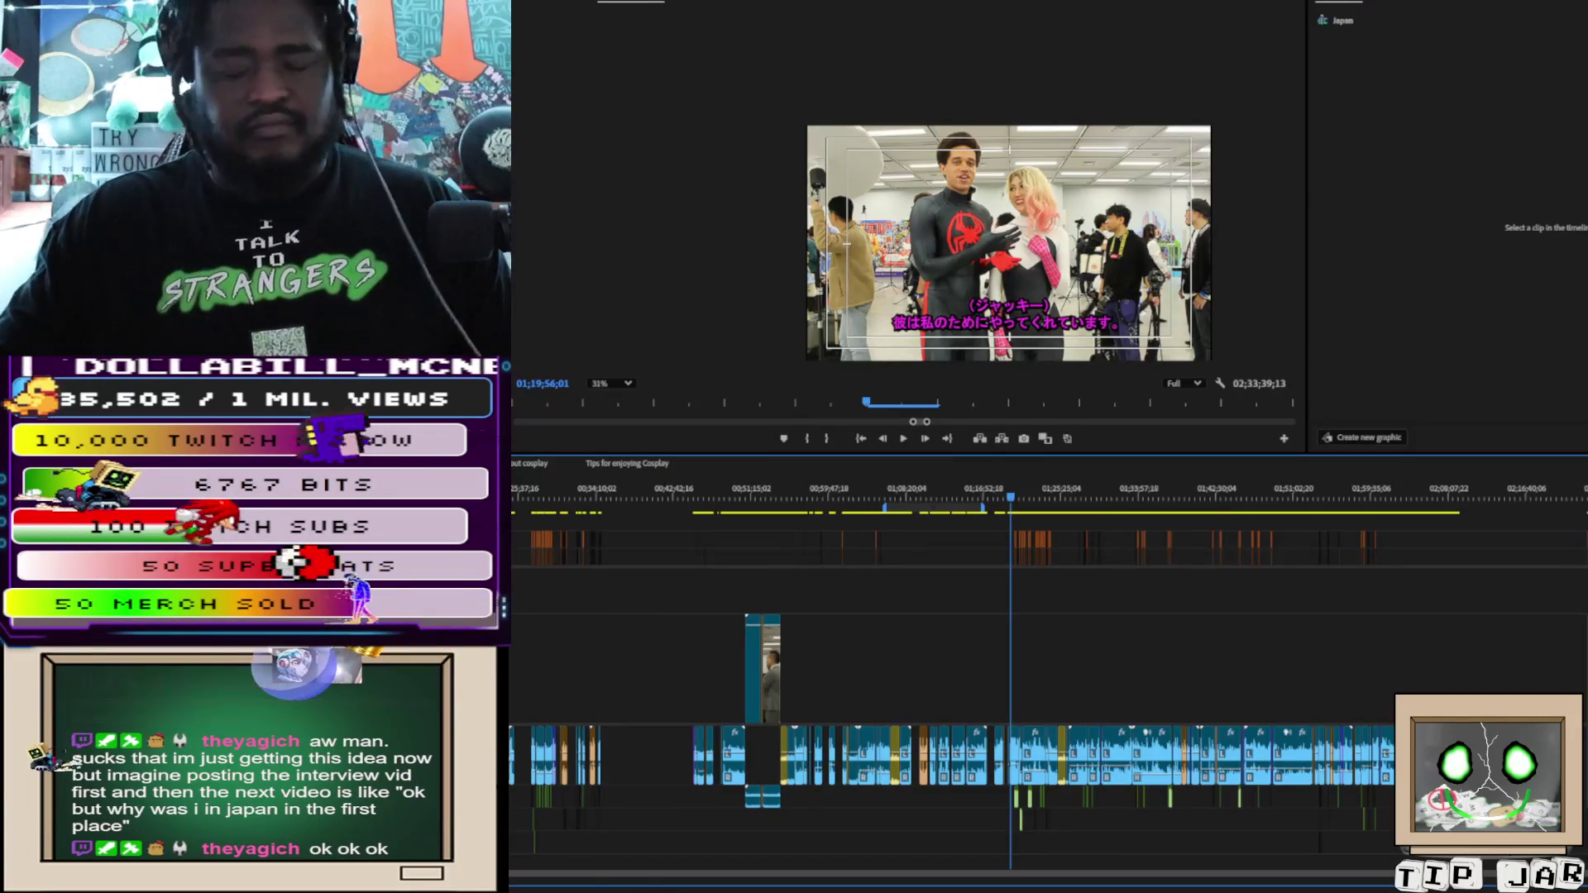
Replay the section from 01;19;50;19 to check subtitle timing around 01;20;00
alt+scroll(1070, 798, up, 10)
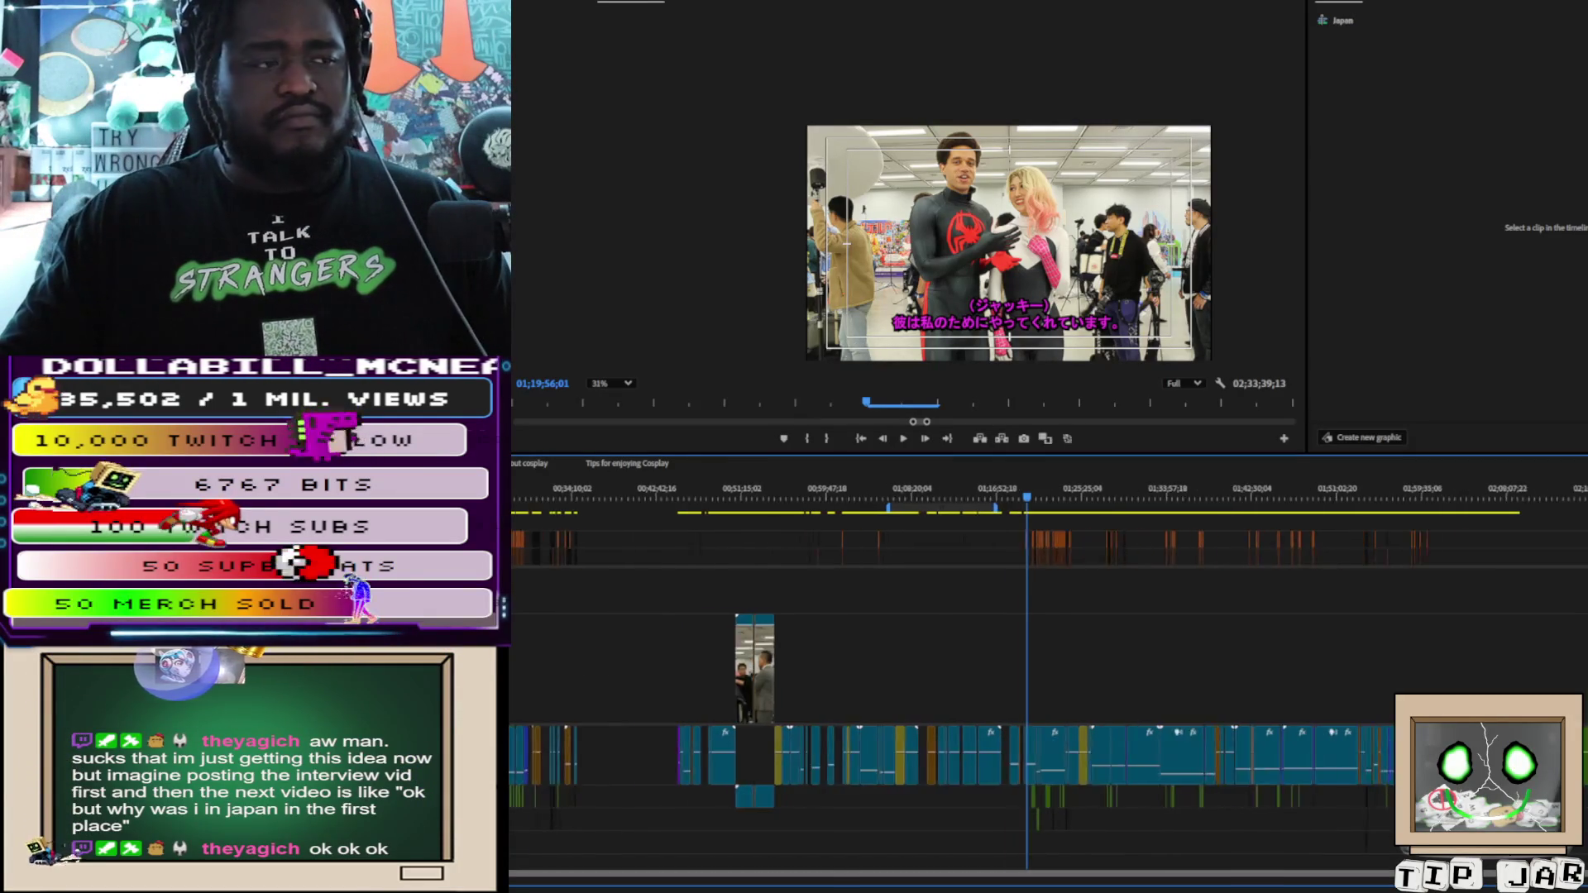
alt+scroll(1071, 798, up, 4)
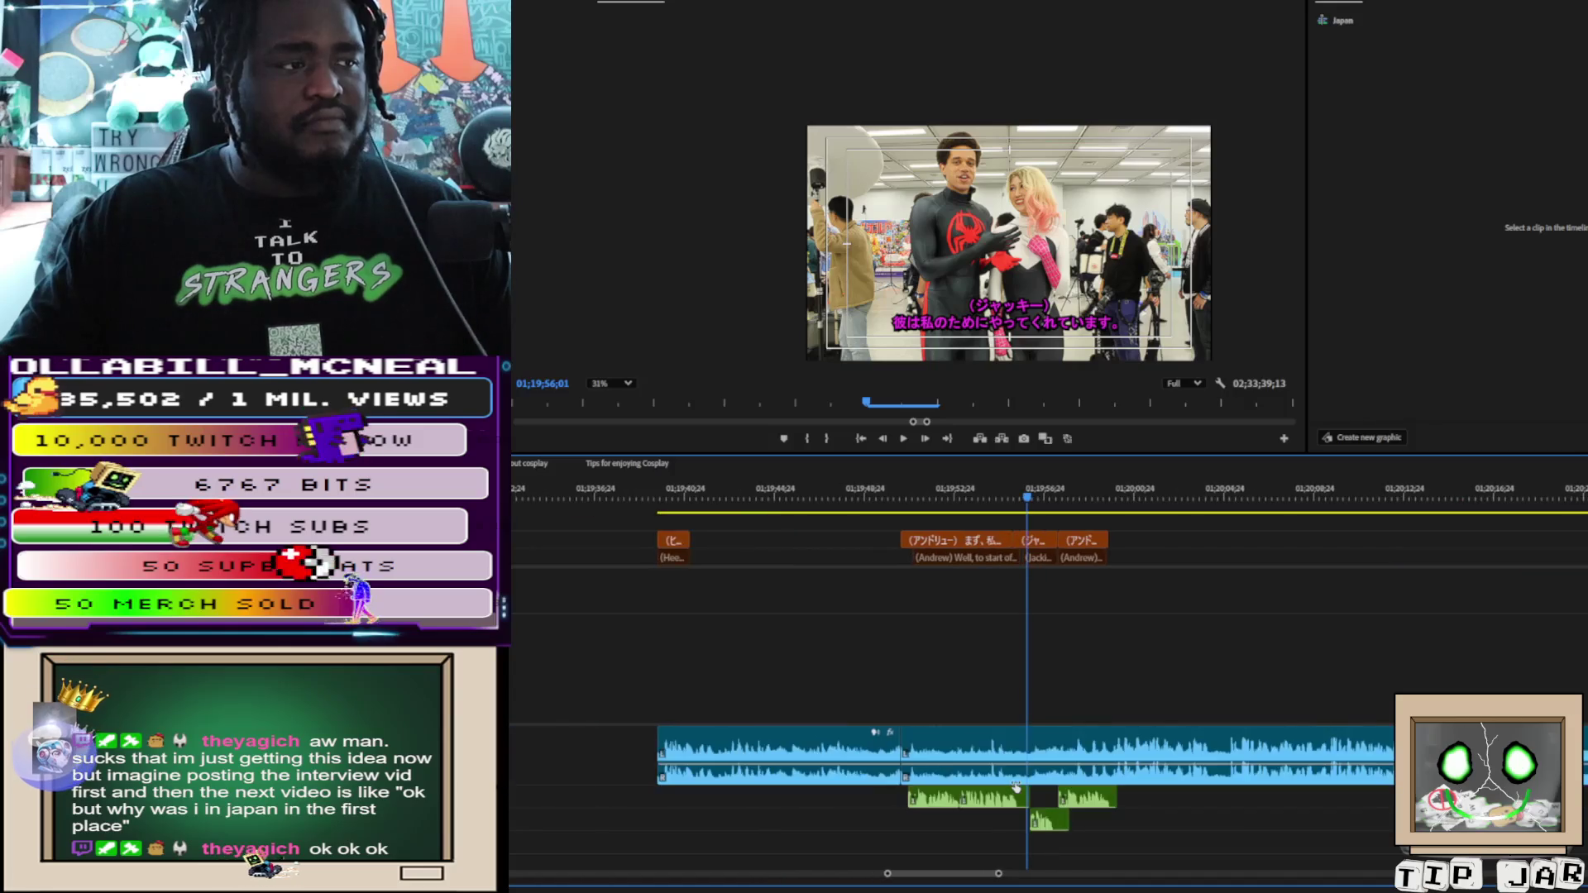
alt+scroll(1039, 792, up, 3)
alt+scroll(1042, 781, down, 3)
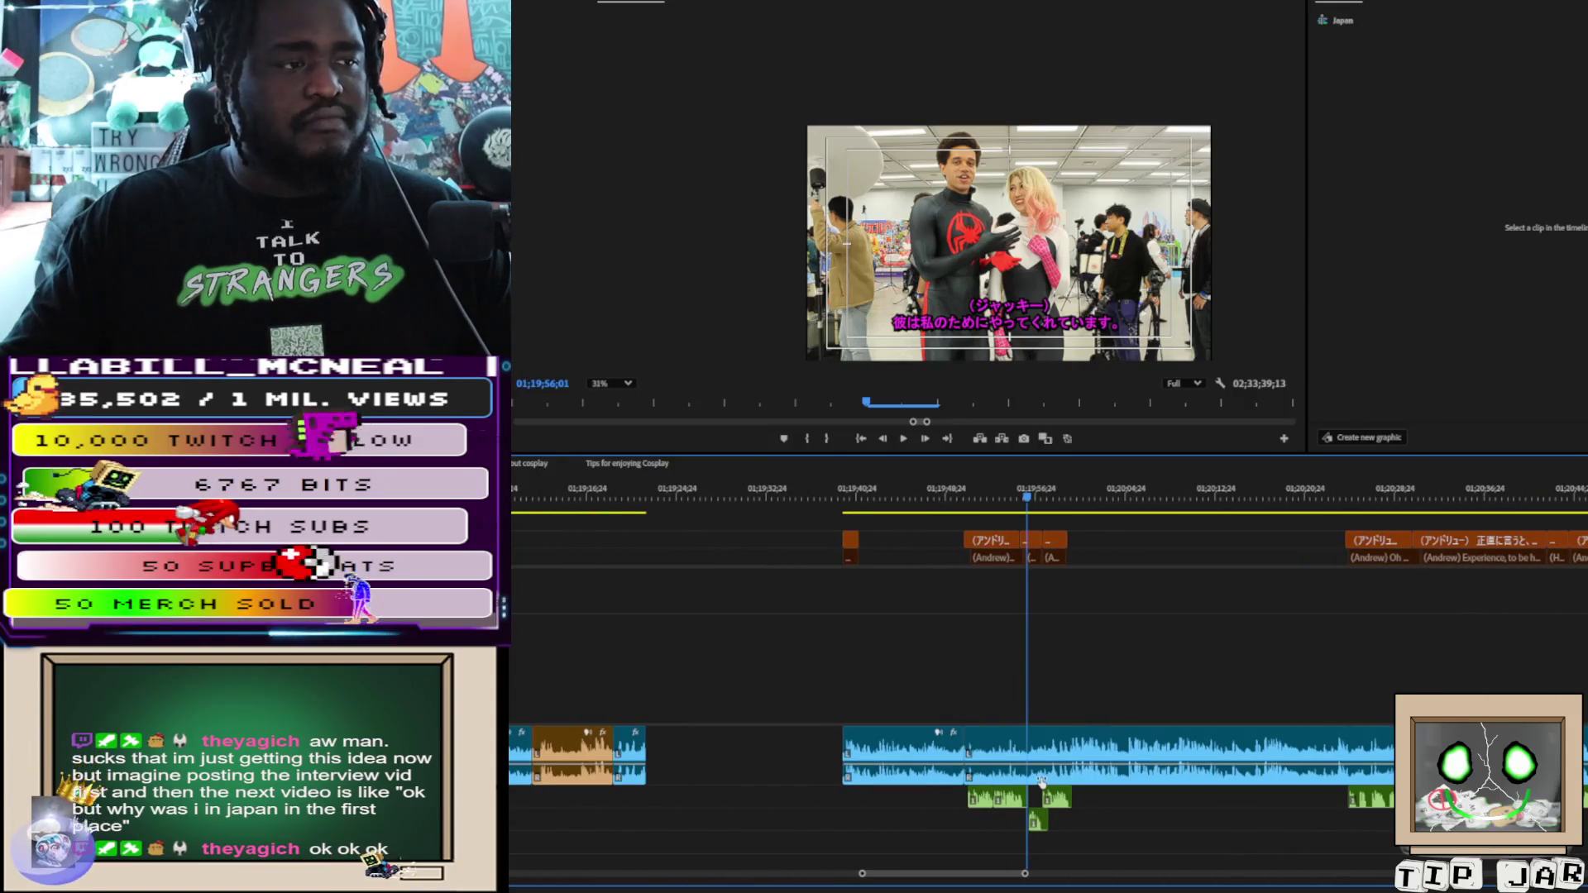
click(970, 499)
key(space)
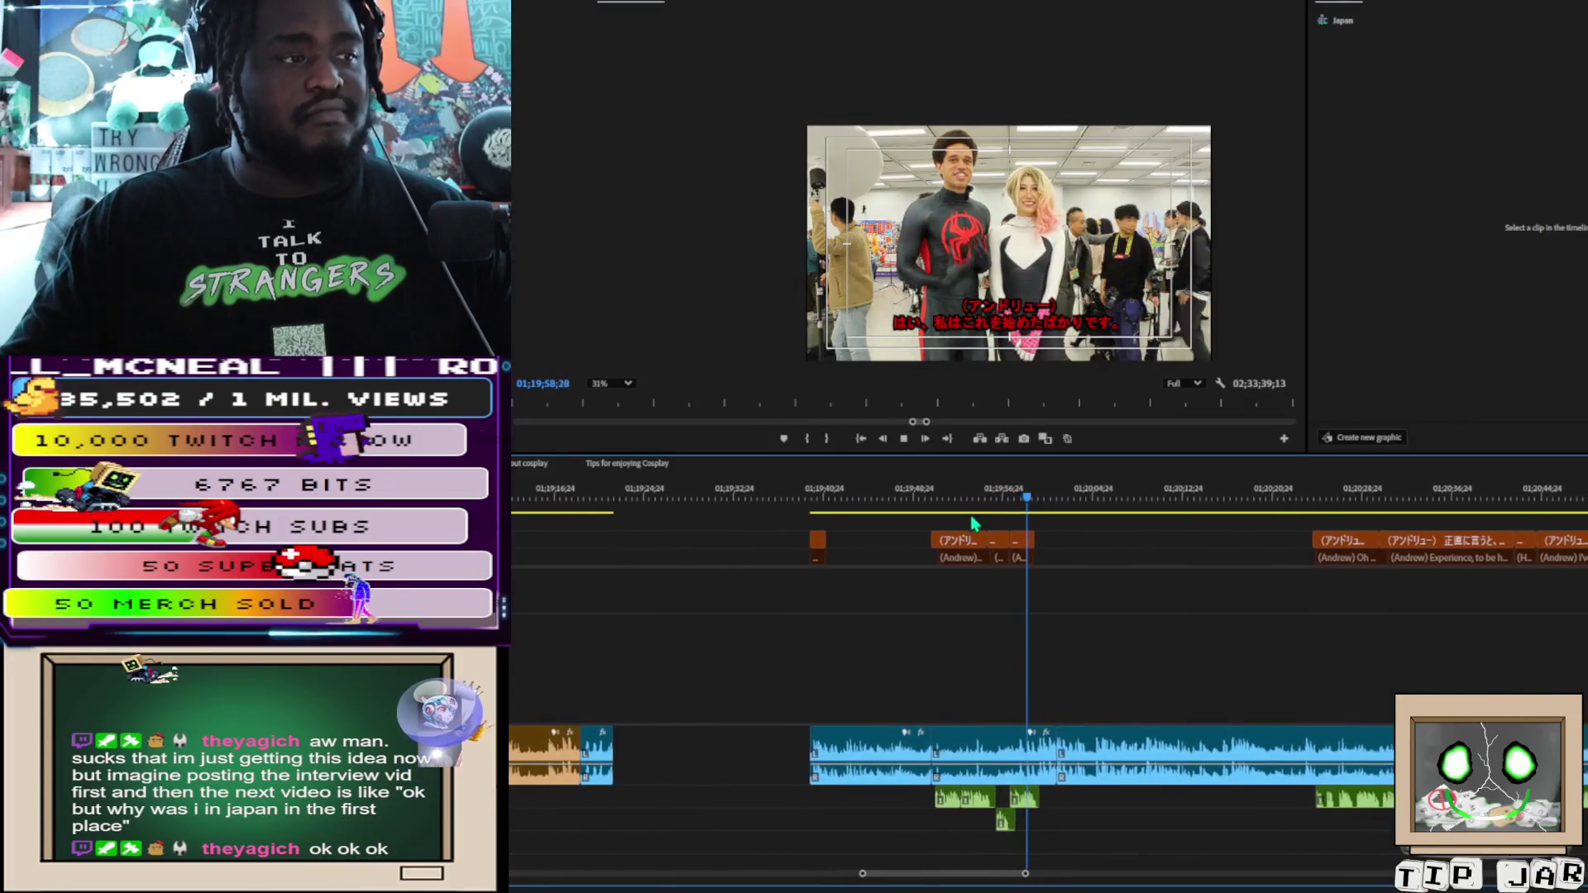
key(space)
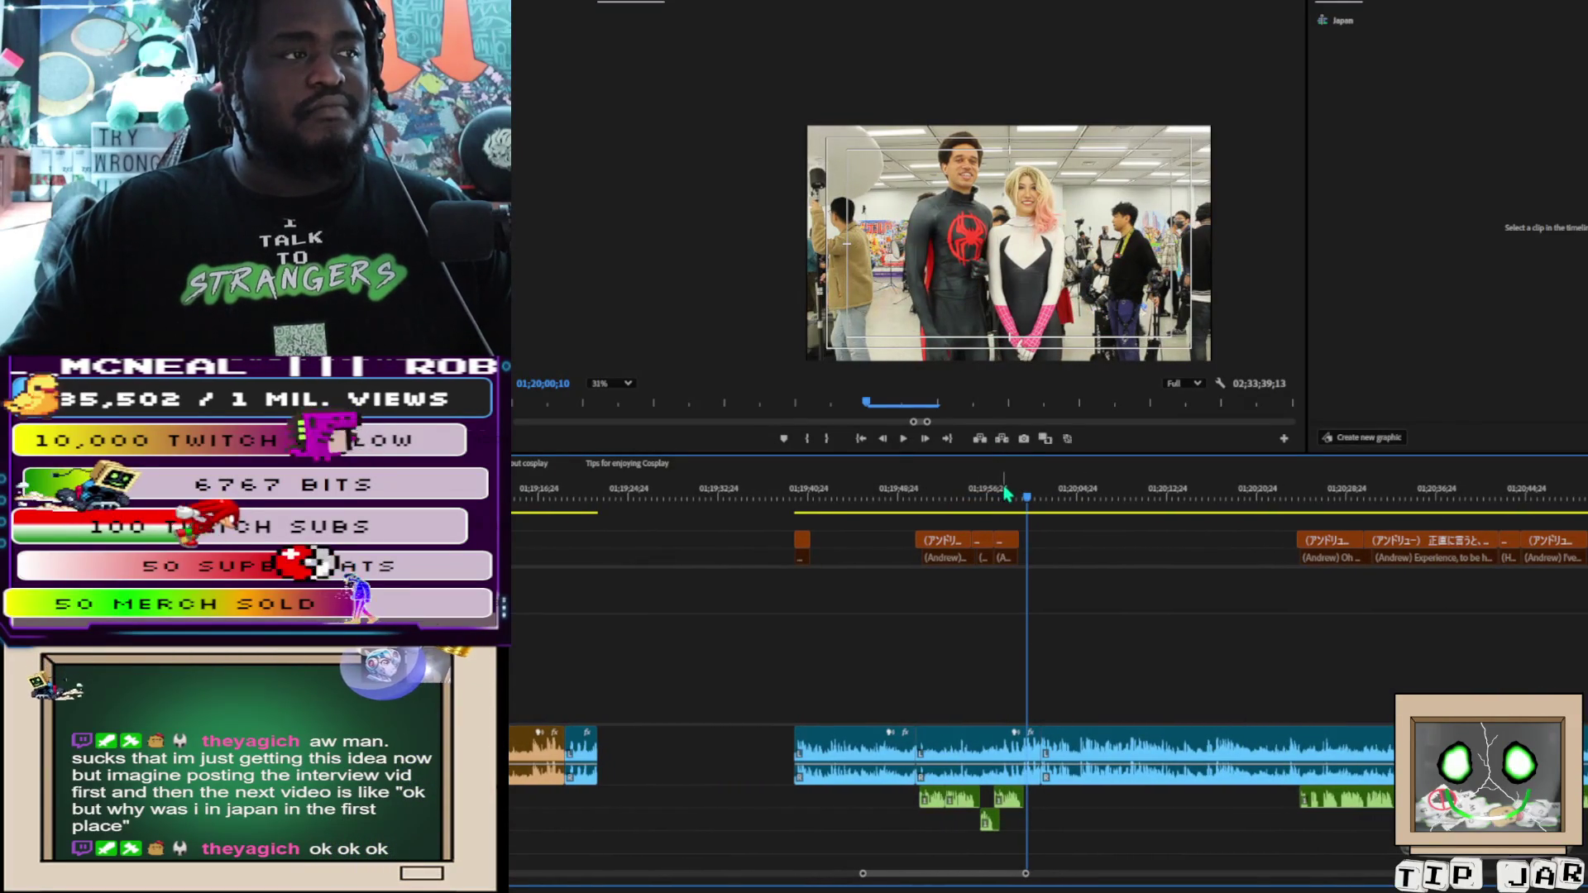
key(space)
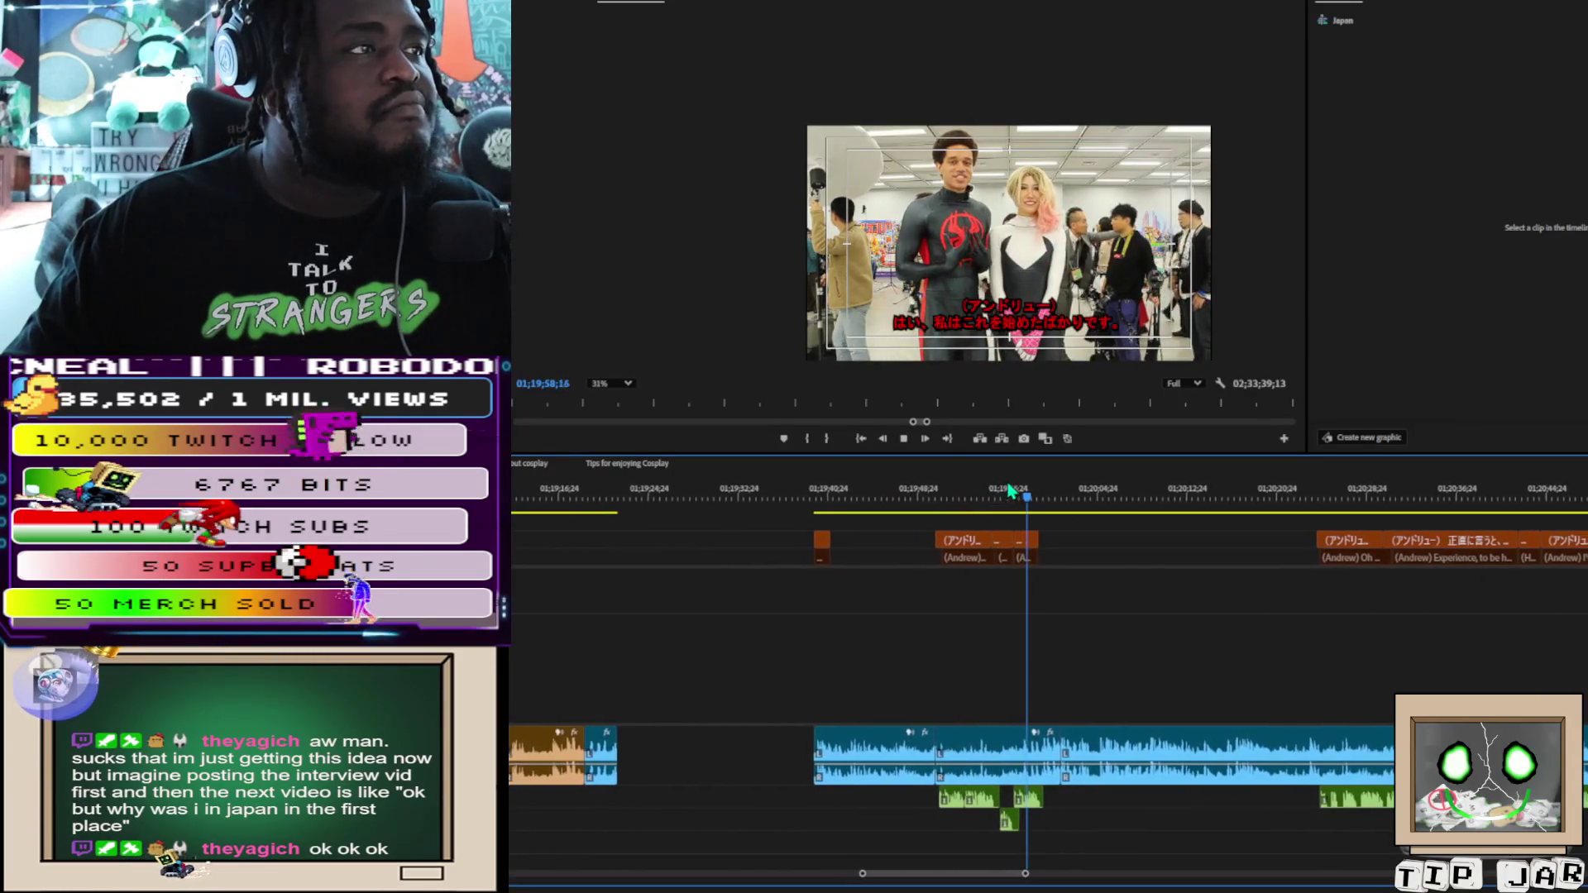
key(space)
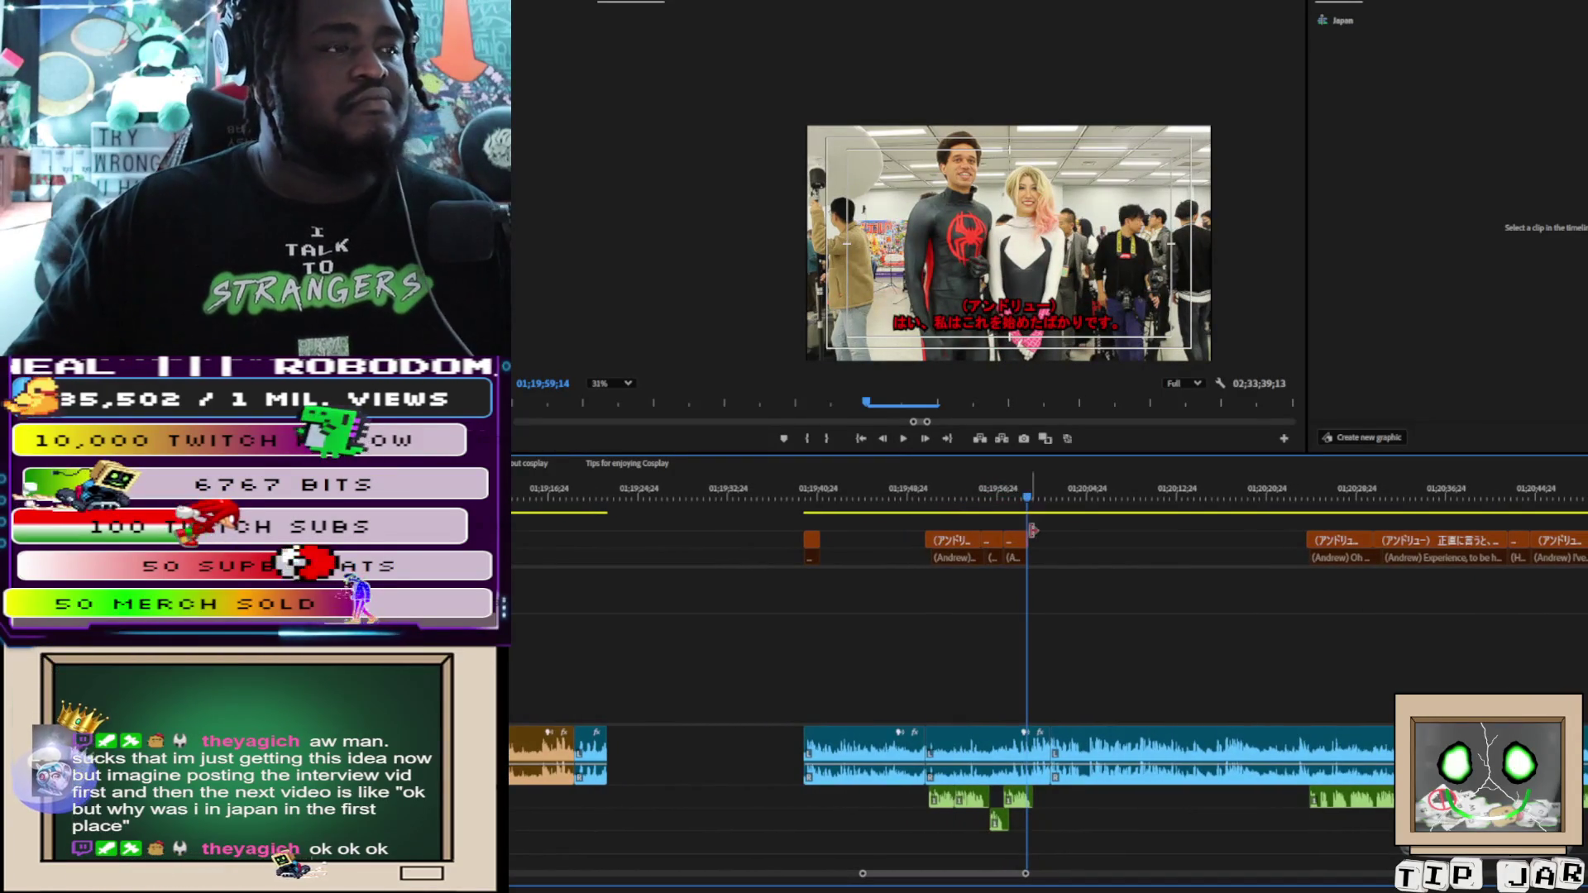
Scrub back into Jackie's line and replay the Jackie and Andrew exchange from 01;19;51;21
click(1017, 496)
drag(1018, 502, 1002, 501)
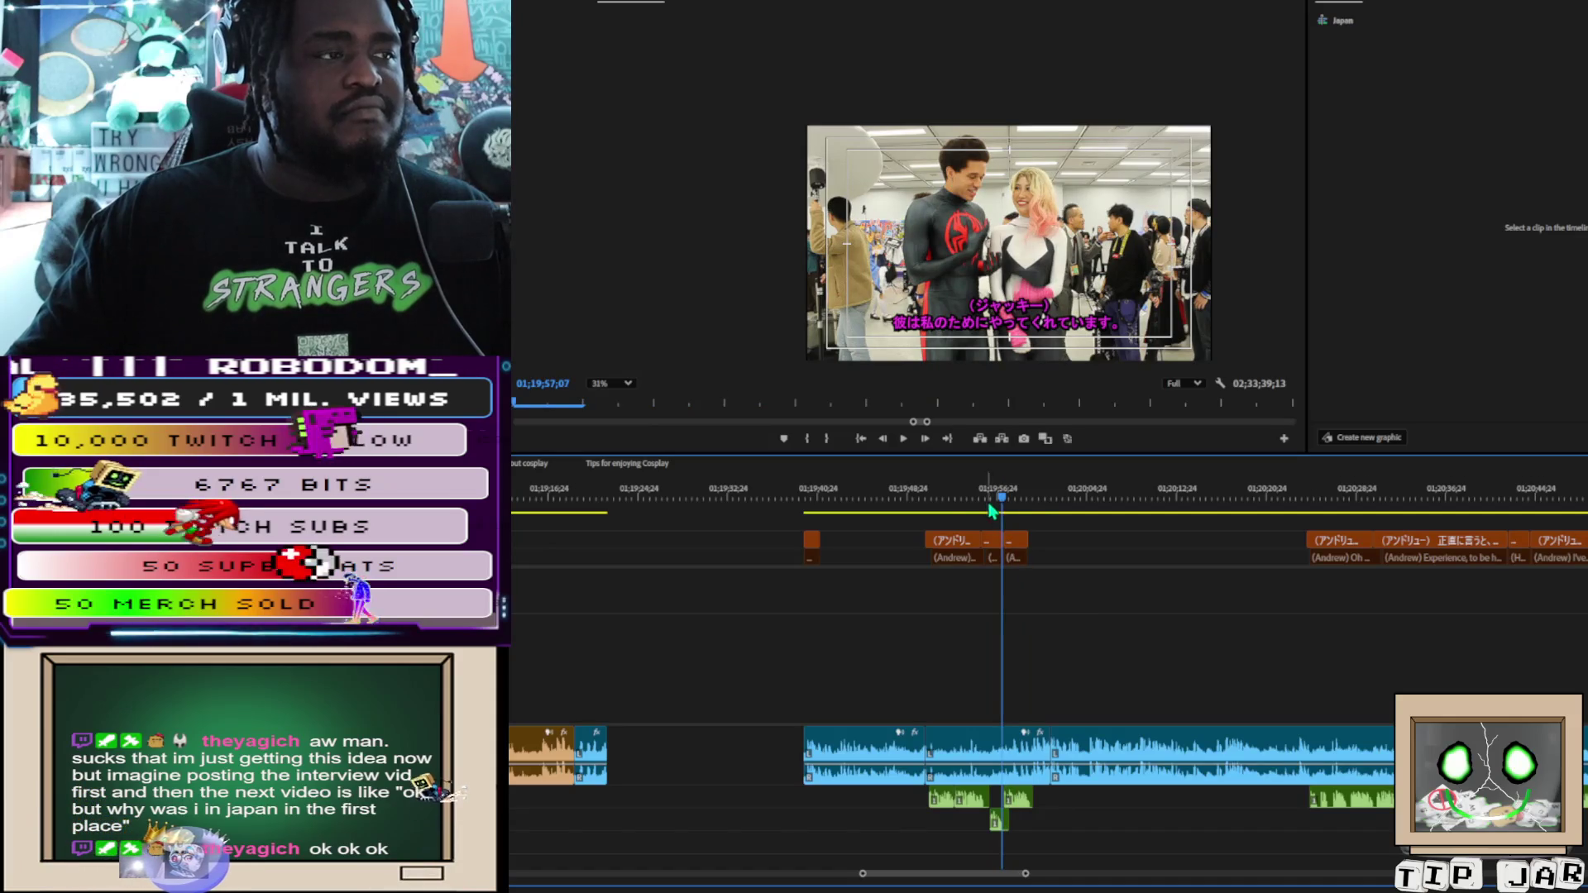
click(940, 496)
key(space)
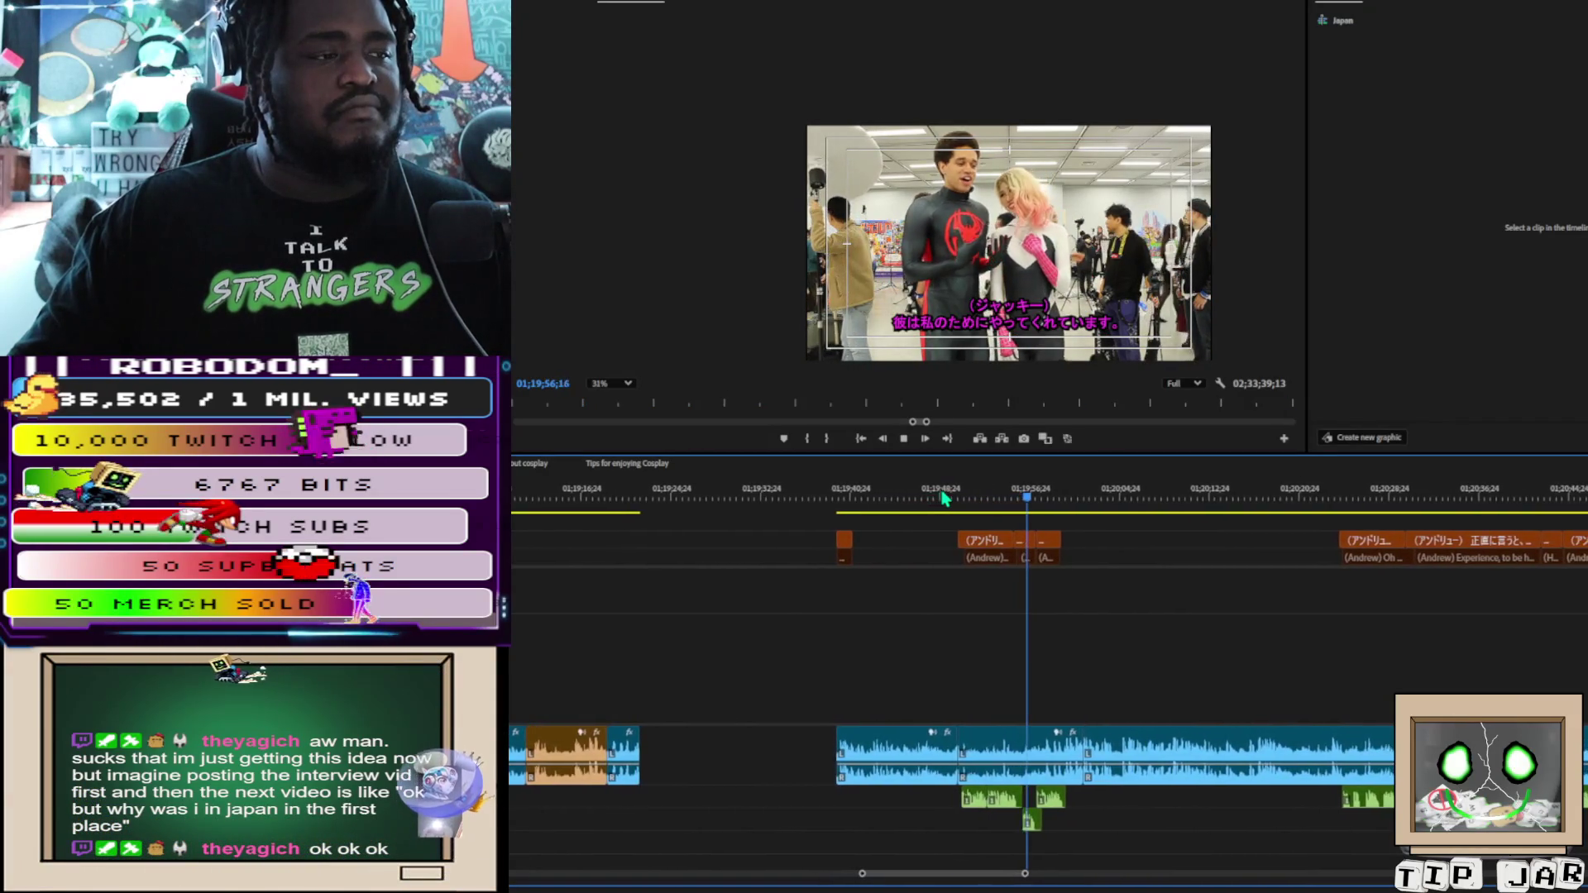
key(space)
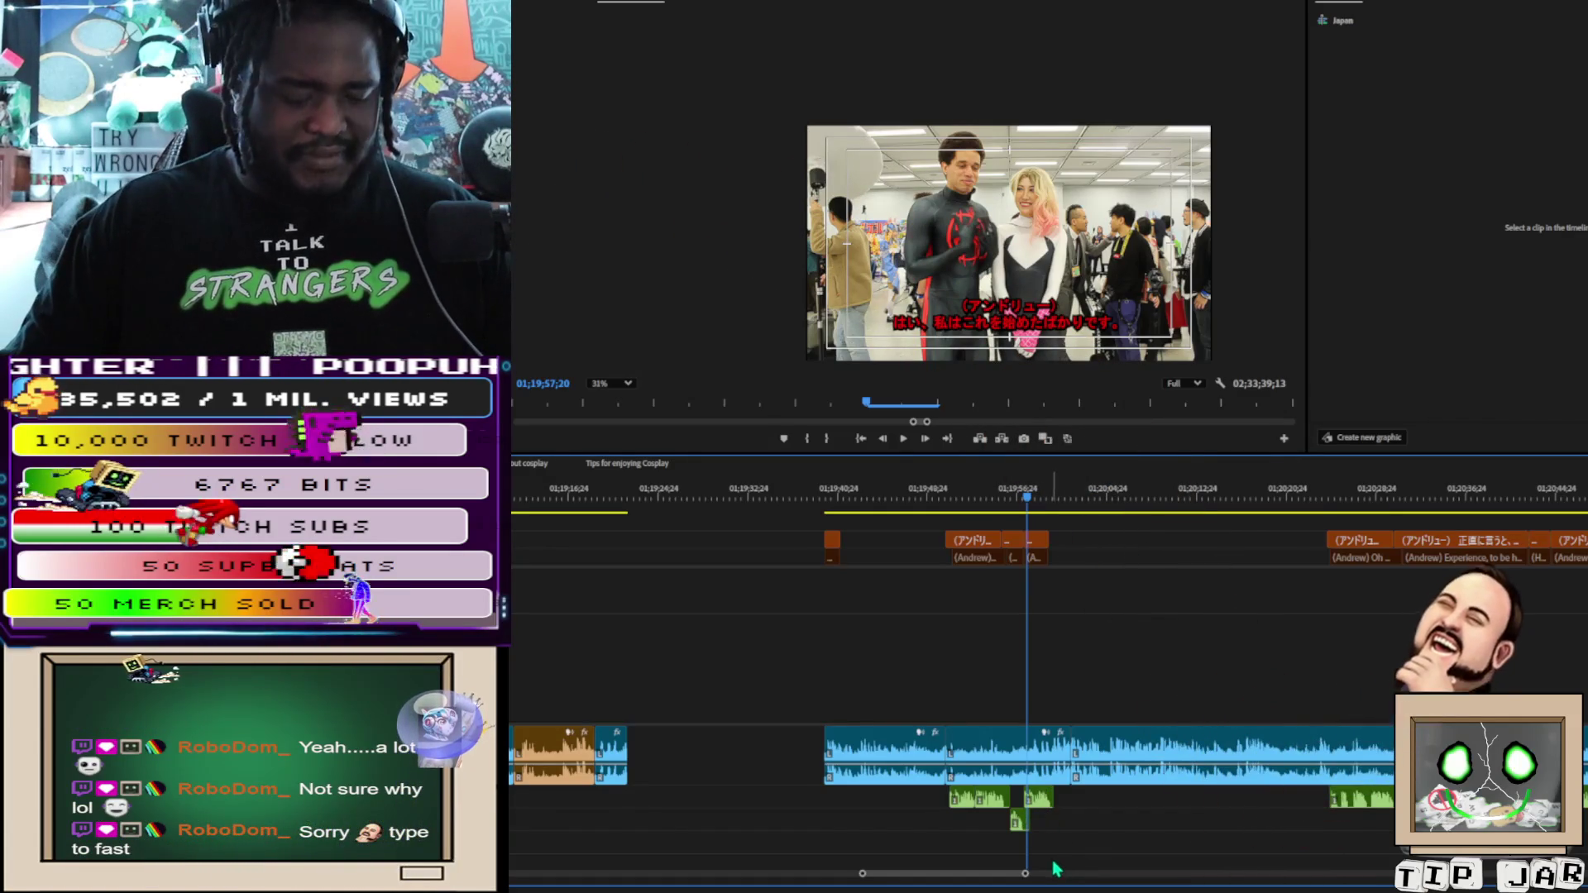
Drag the green voice clip's end later under Andrew's subtitle and play it to check
scroll(1048, 858, up, 2)
scroll(1036, 686, up, 4)
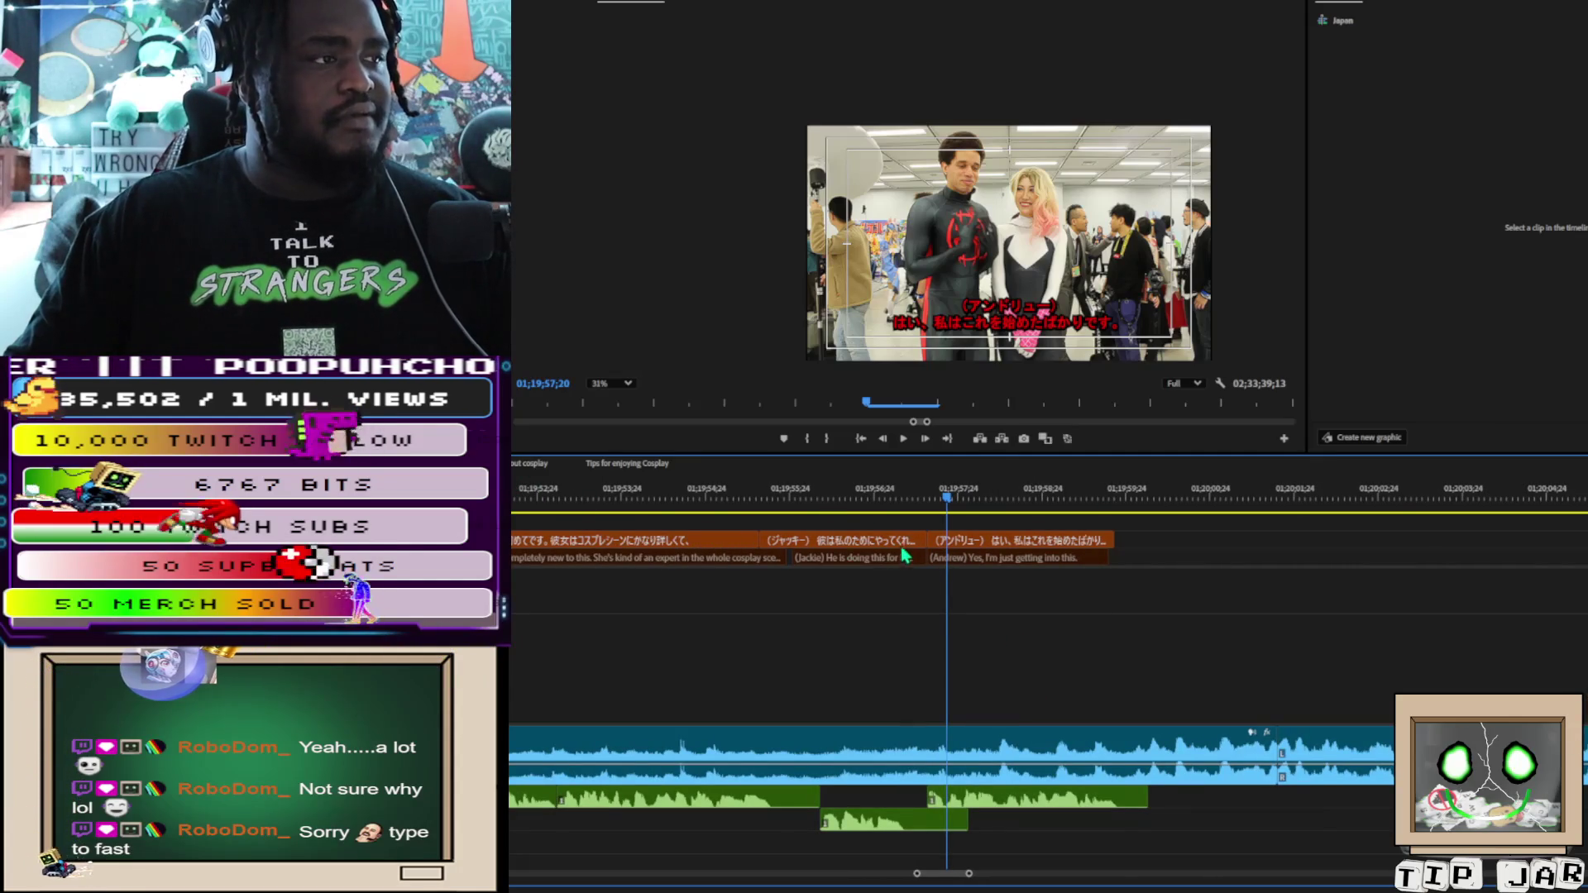
key(space)
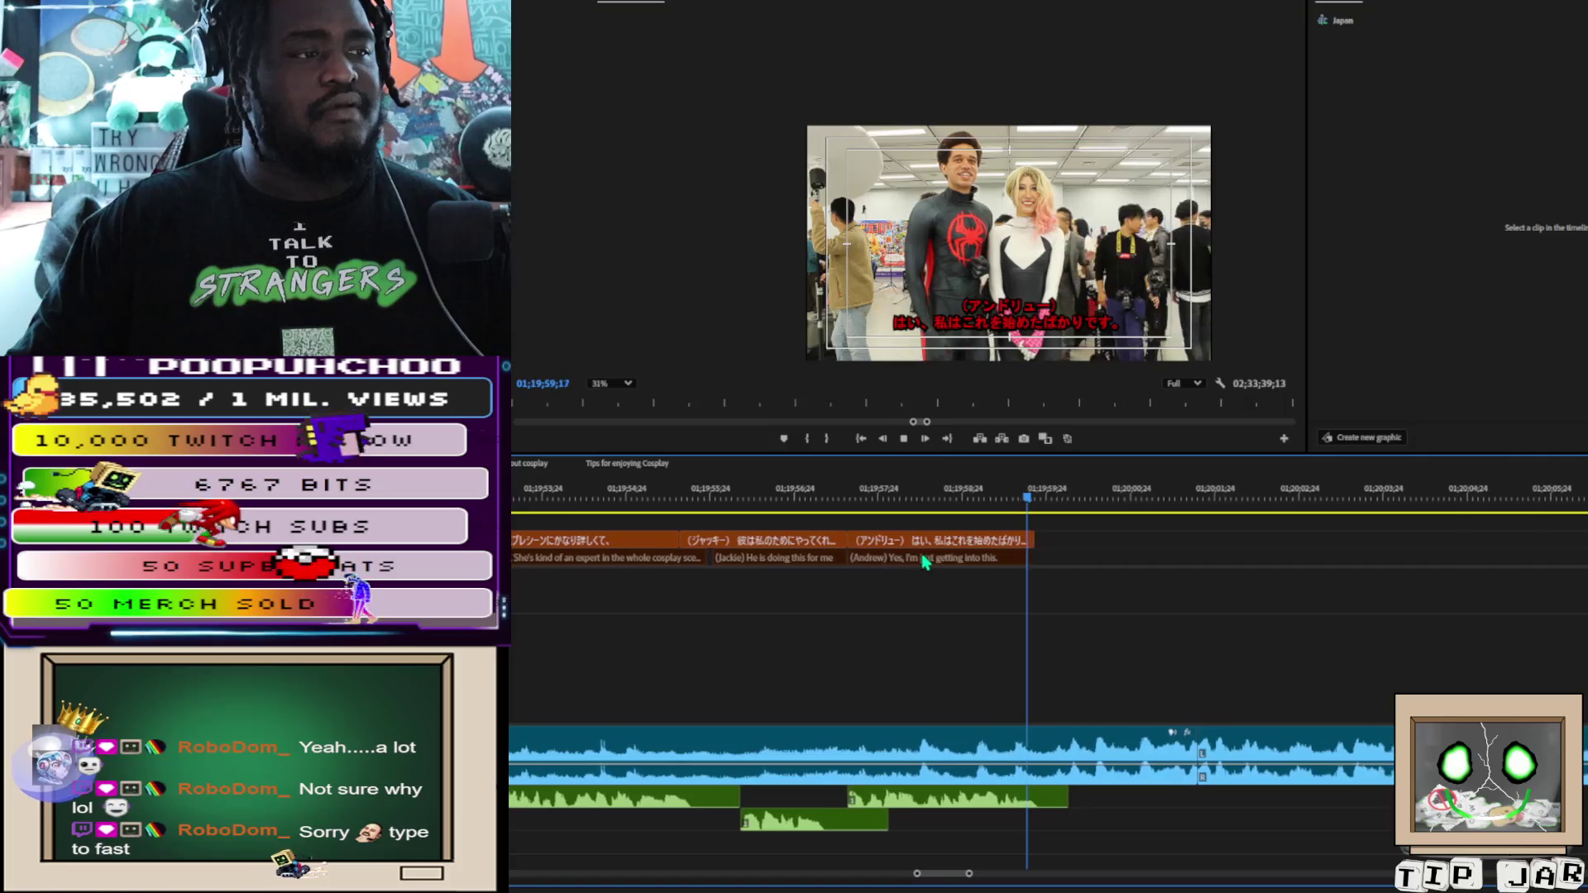
key(space)
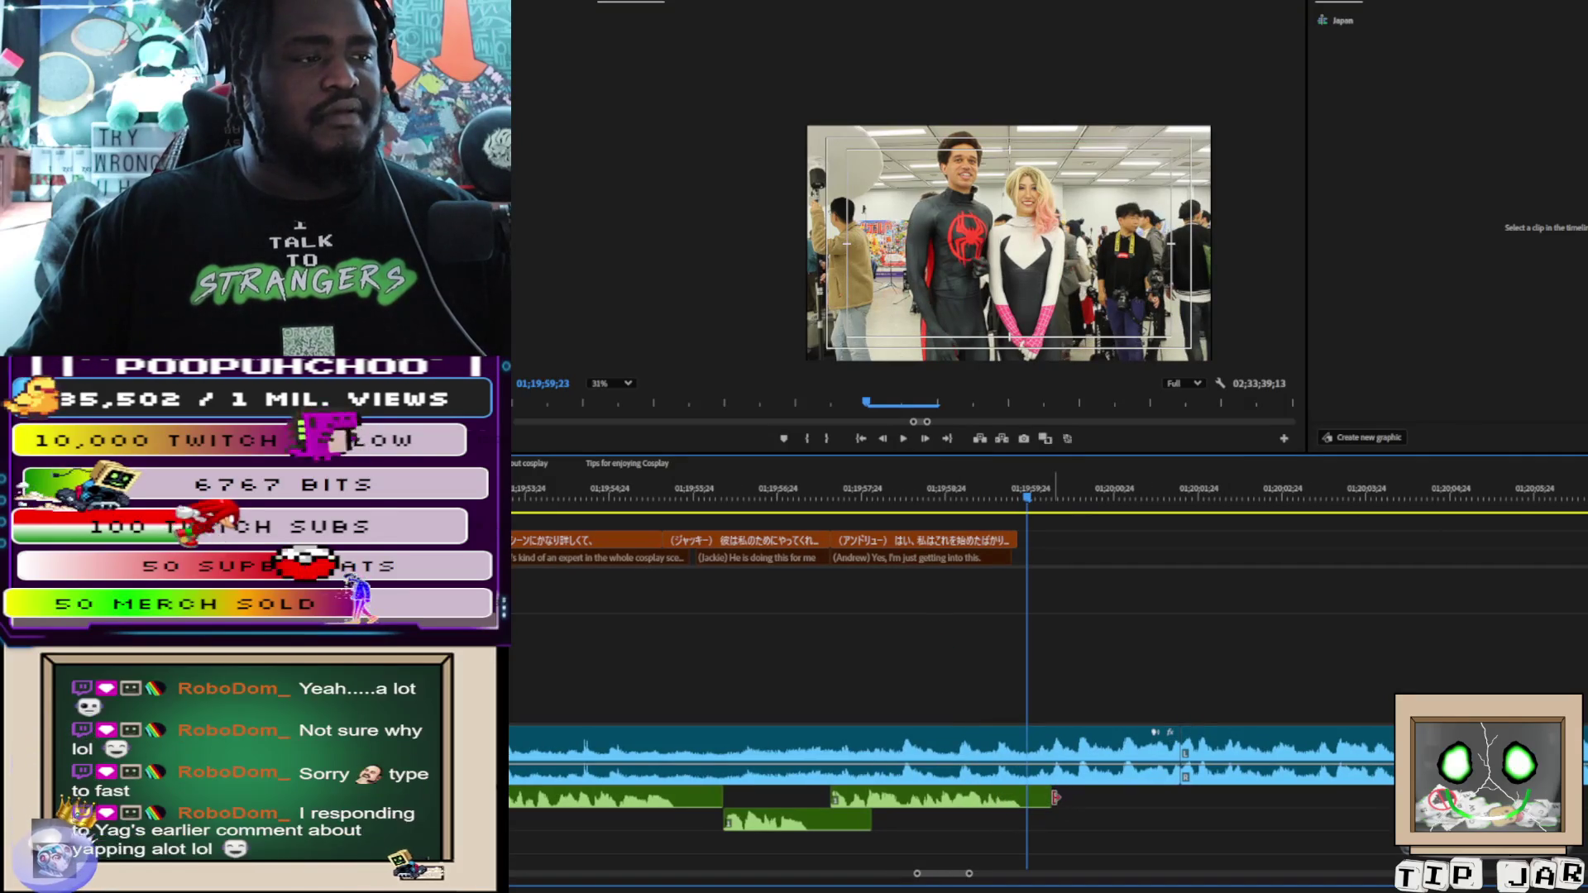
drag(1050, 798, 1394, 796)
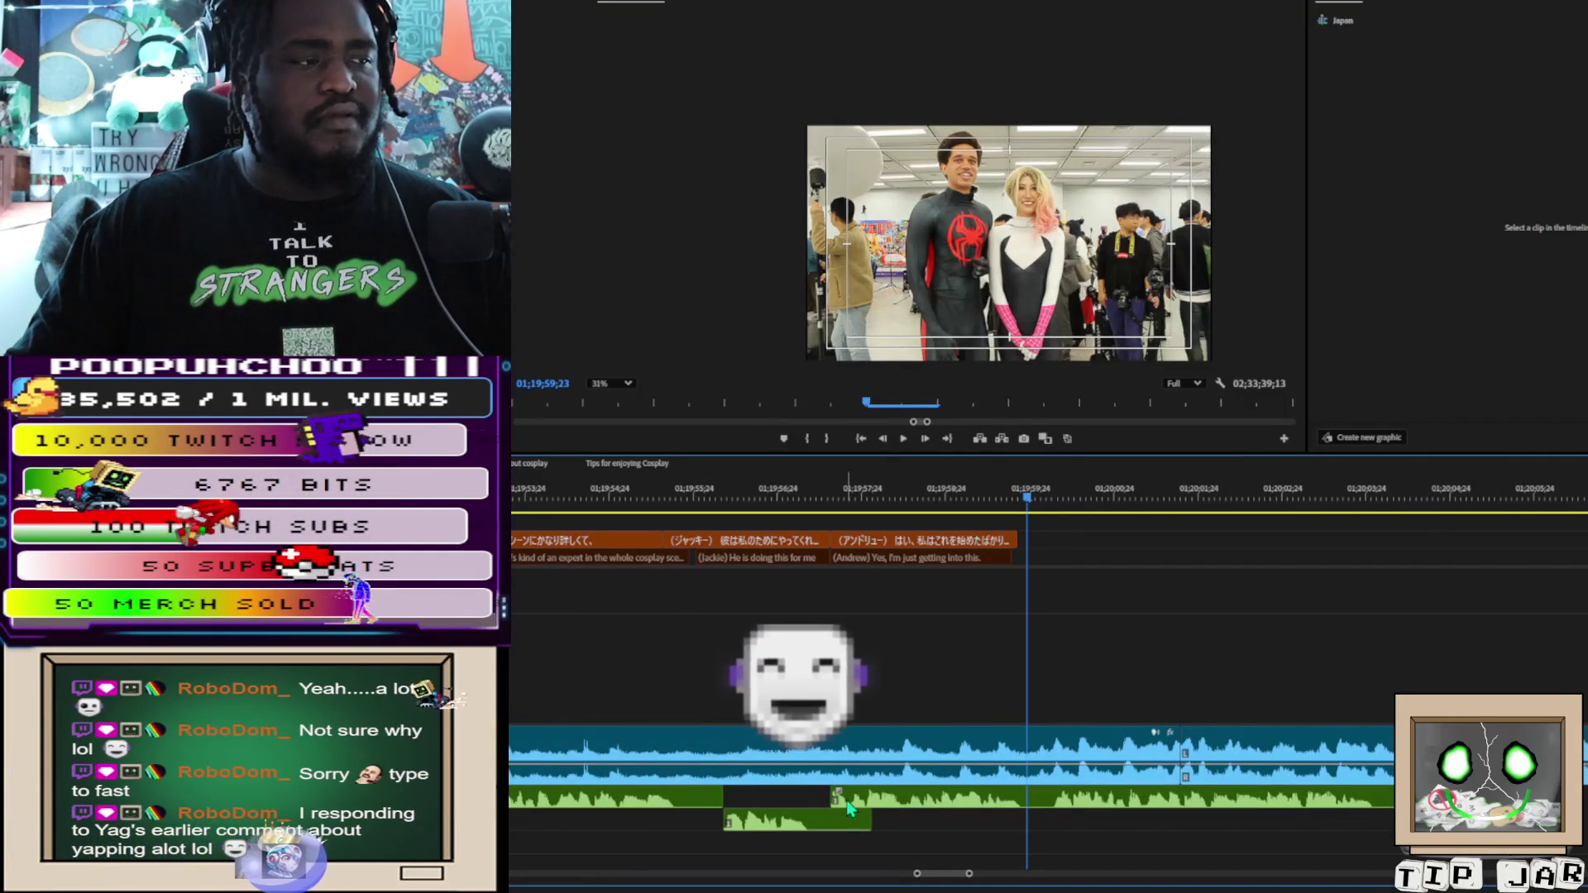
key(space)
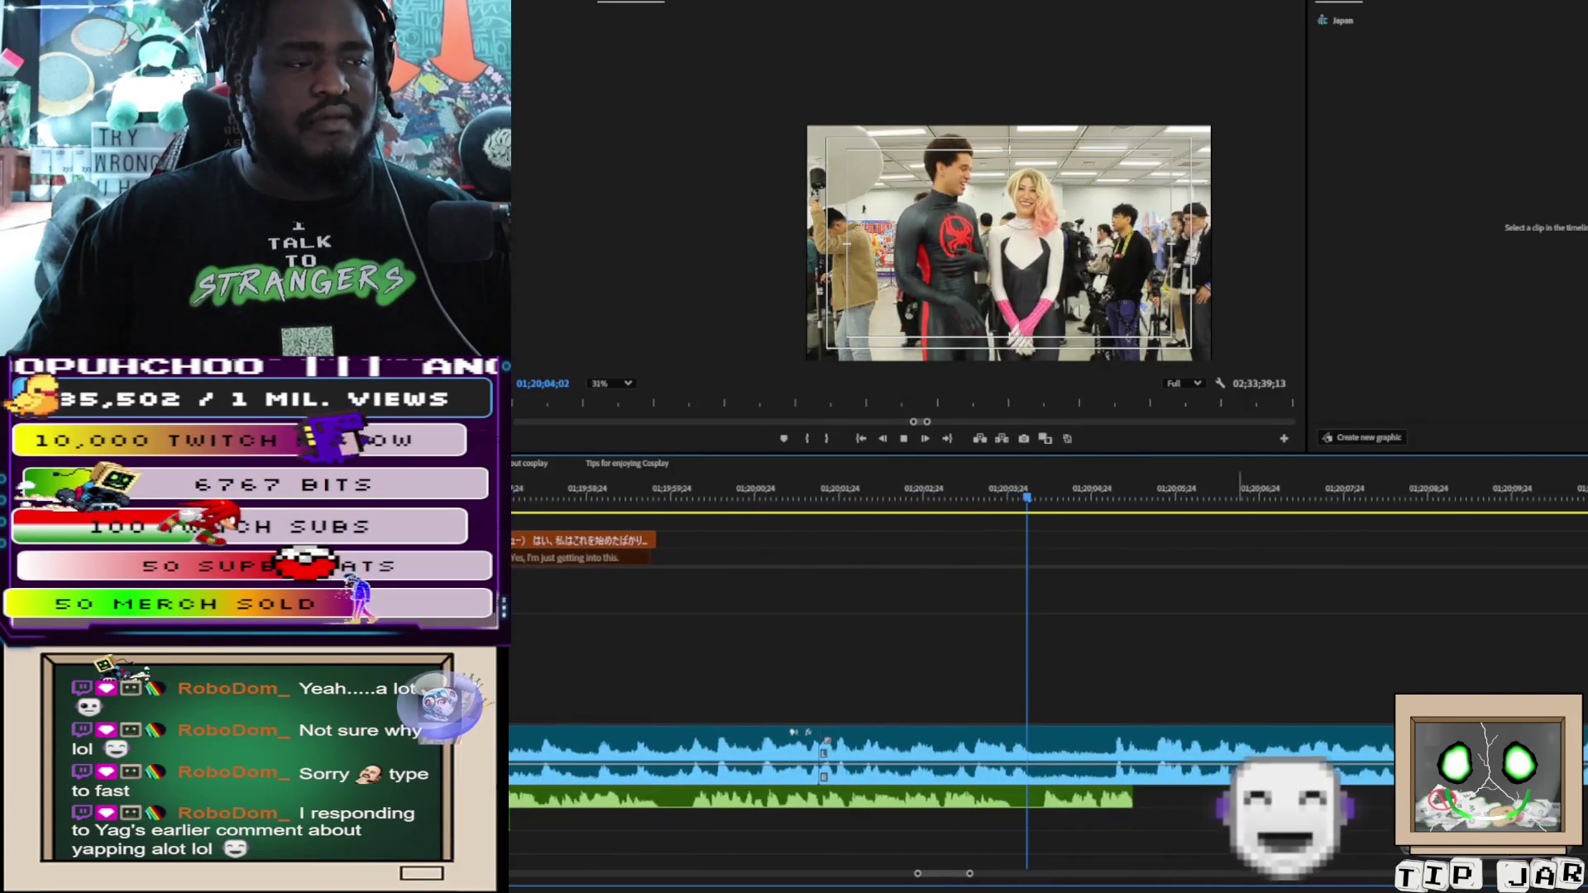
key(space)
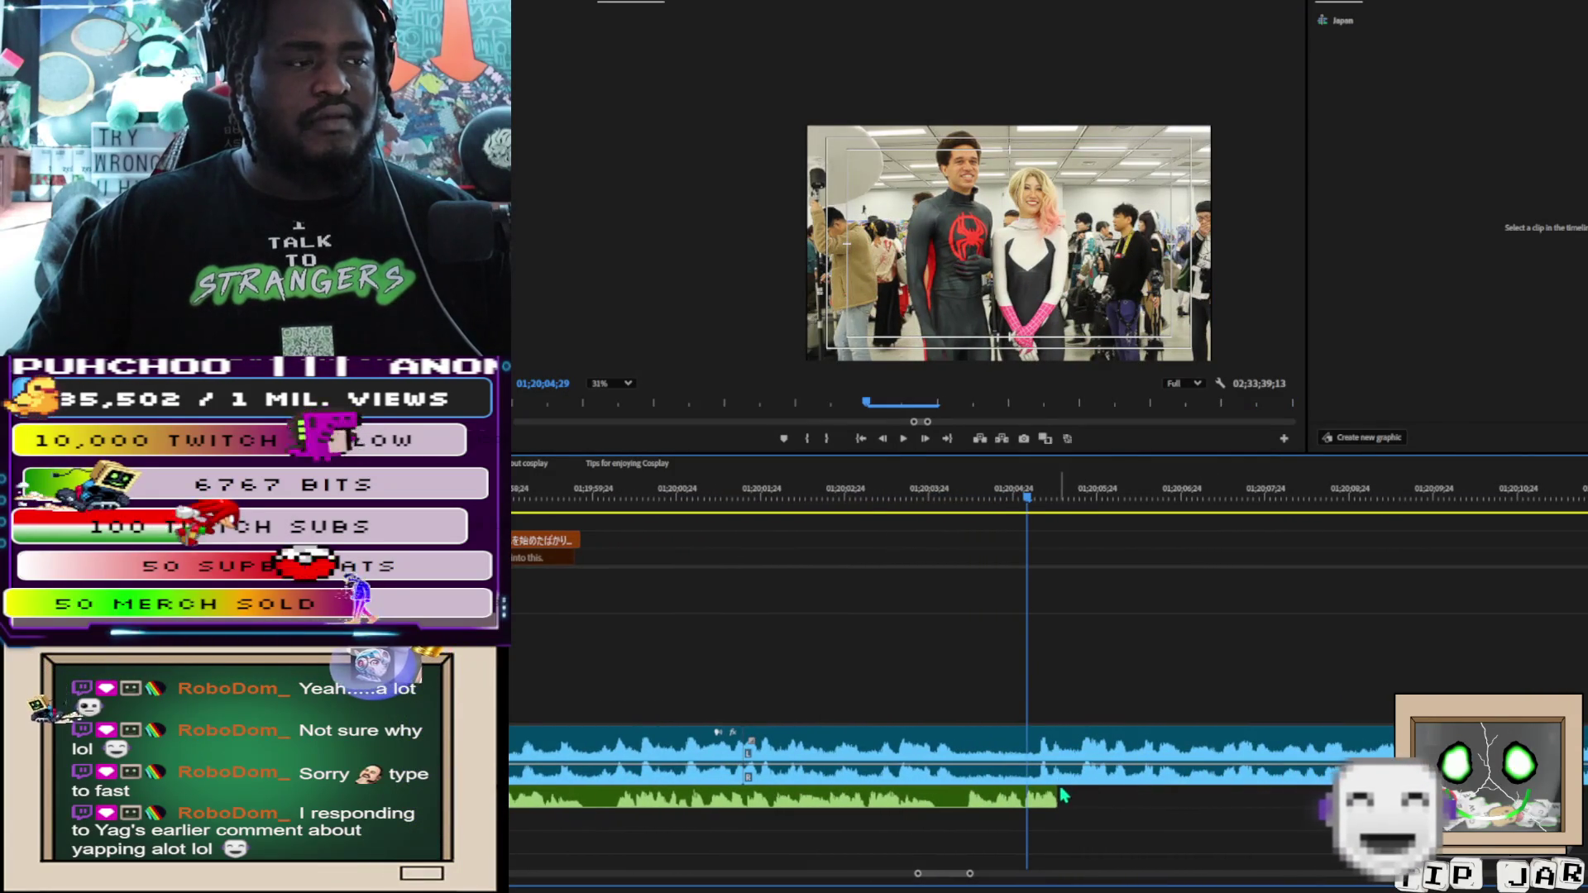
Settle the green clip's end near 01;20;05, pulling it back 15 frames, and trim its start about 6 seconds later
drag(1056, 798, 1129, 791)
key(space)
key(space)
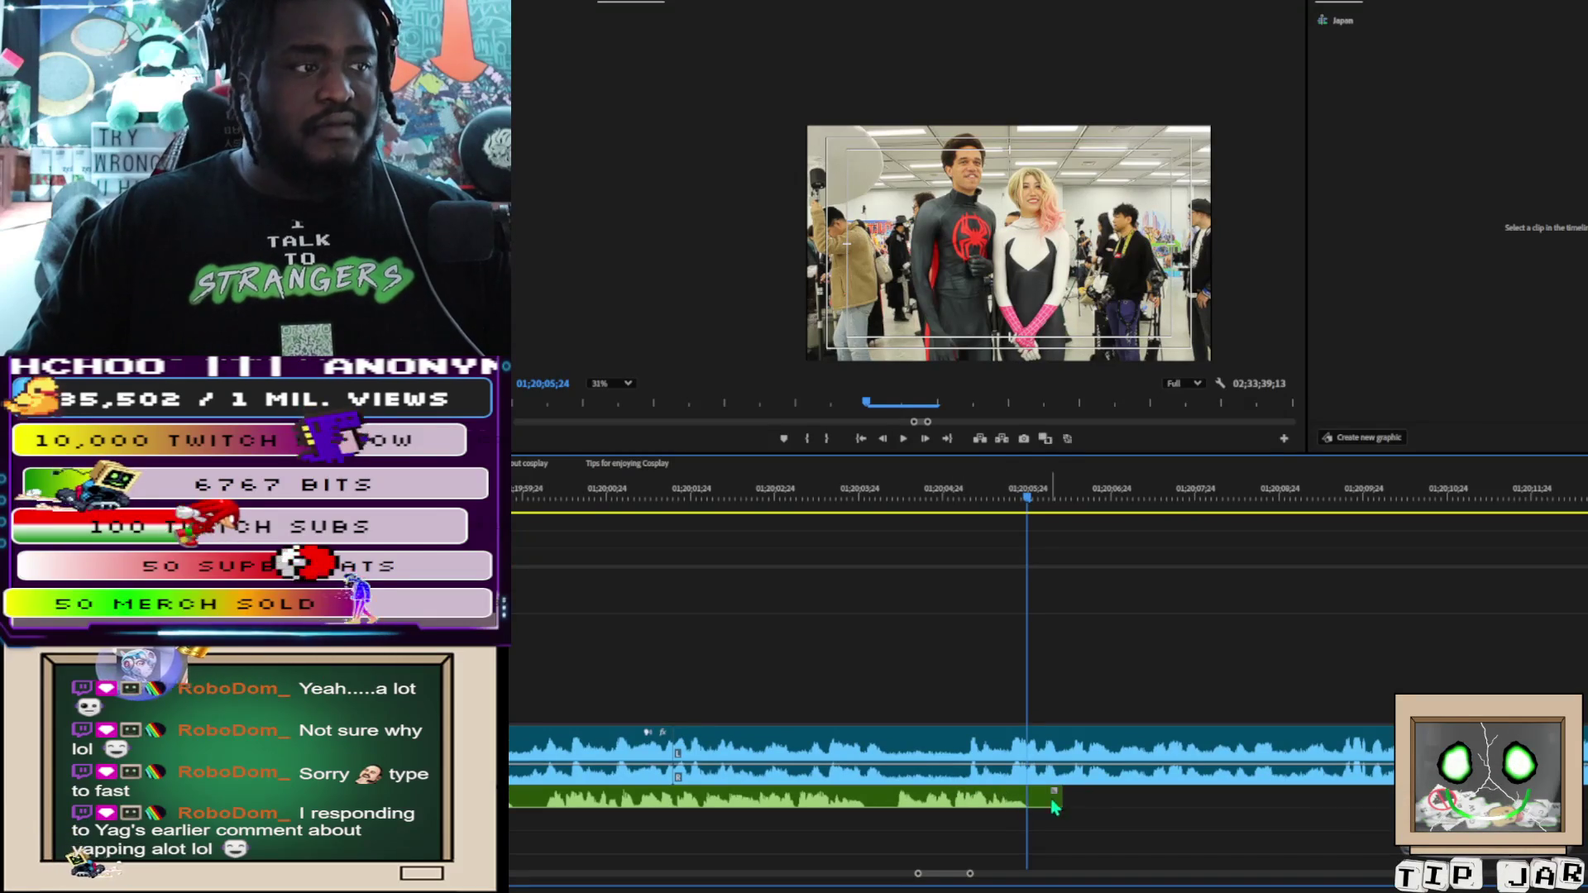
drag(1054, 795, 1026, 795)
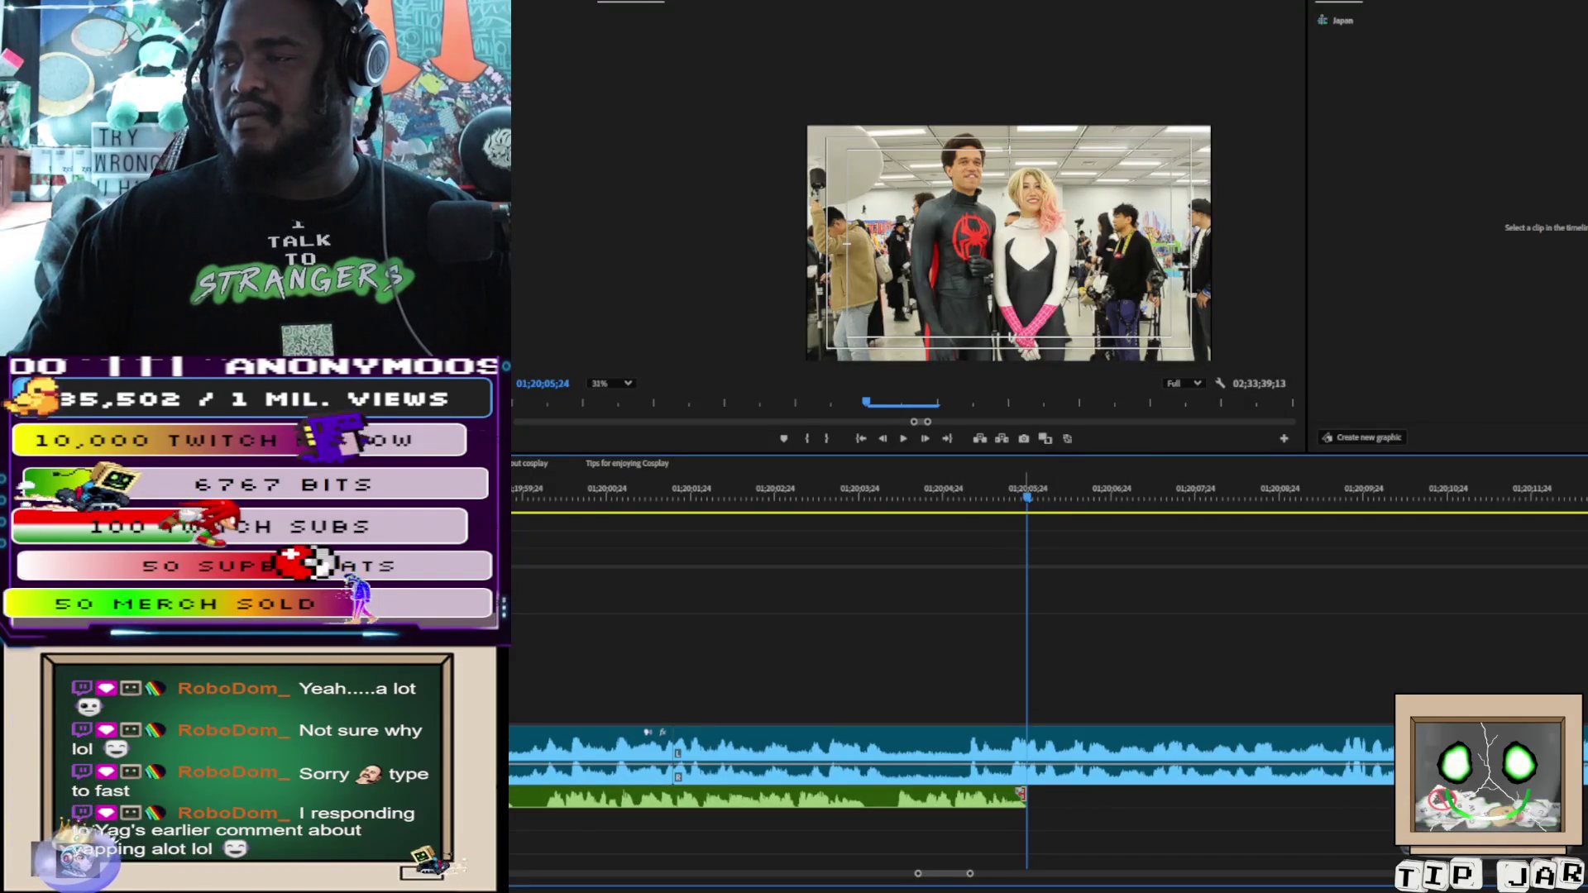
scroll(624, 800, up, 5)
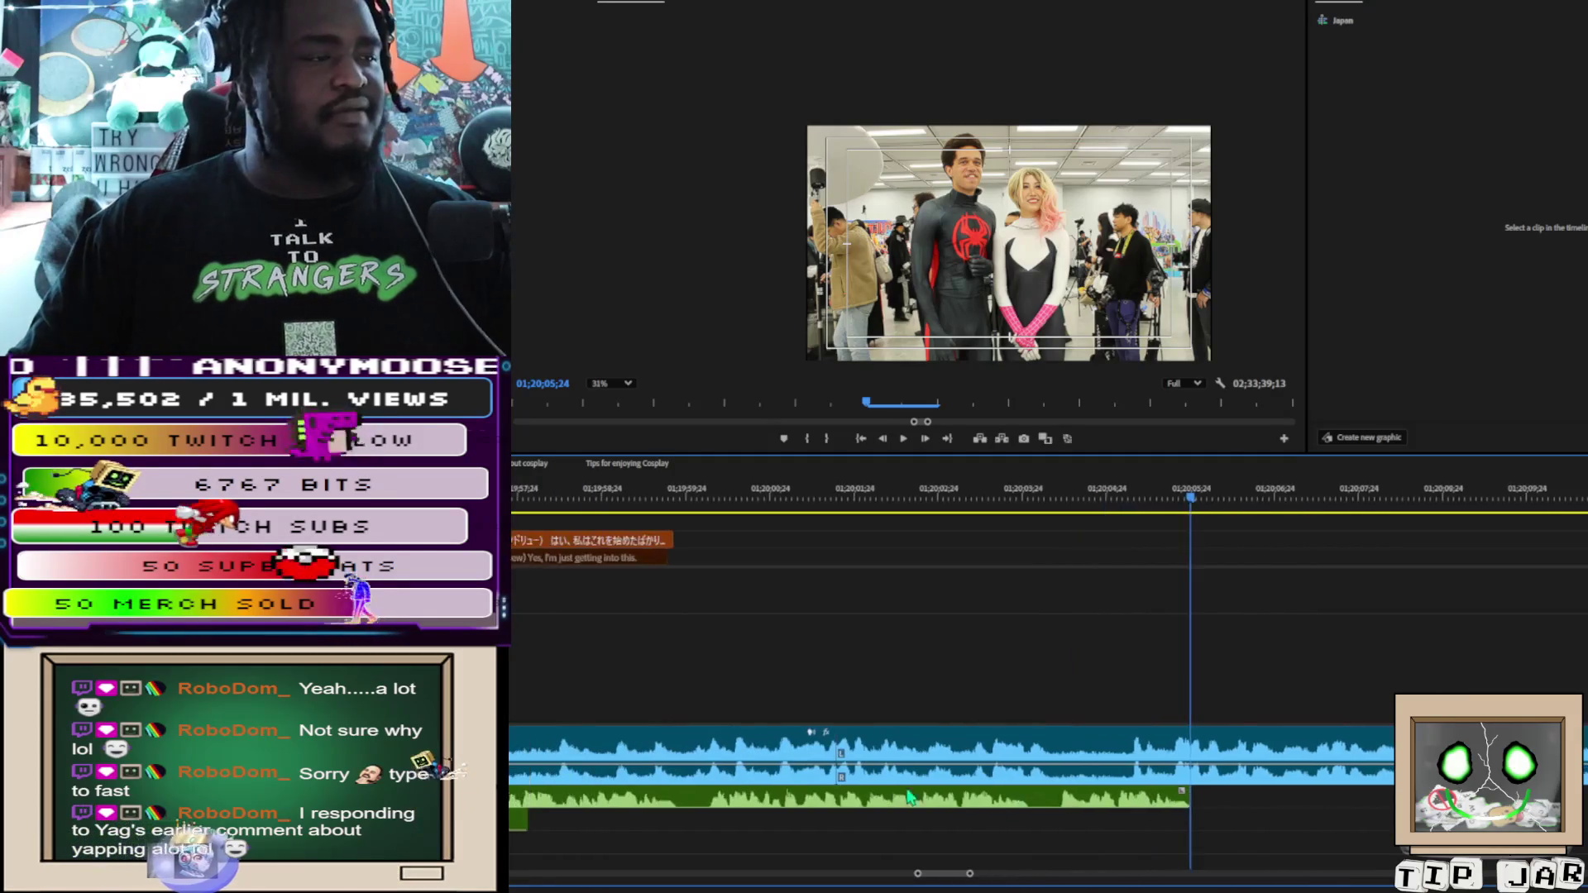
mouse_move(614, 796)
mouse_down()
mouse_move(1183, 820)
mouse_move(1216, 797)
mouse_move(614, 748)
mouse_move(688, 807)
mouse_move(638, 801)
mouse_up()
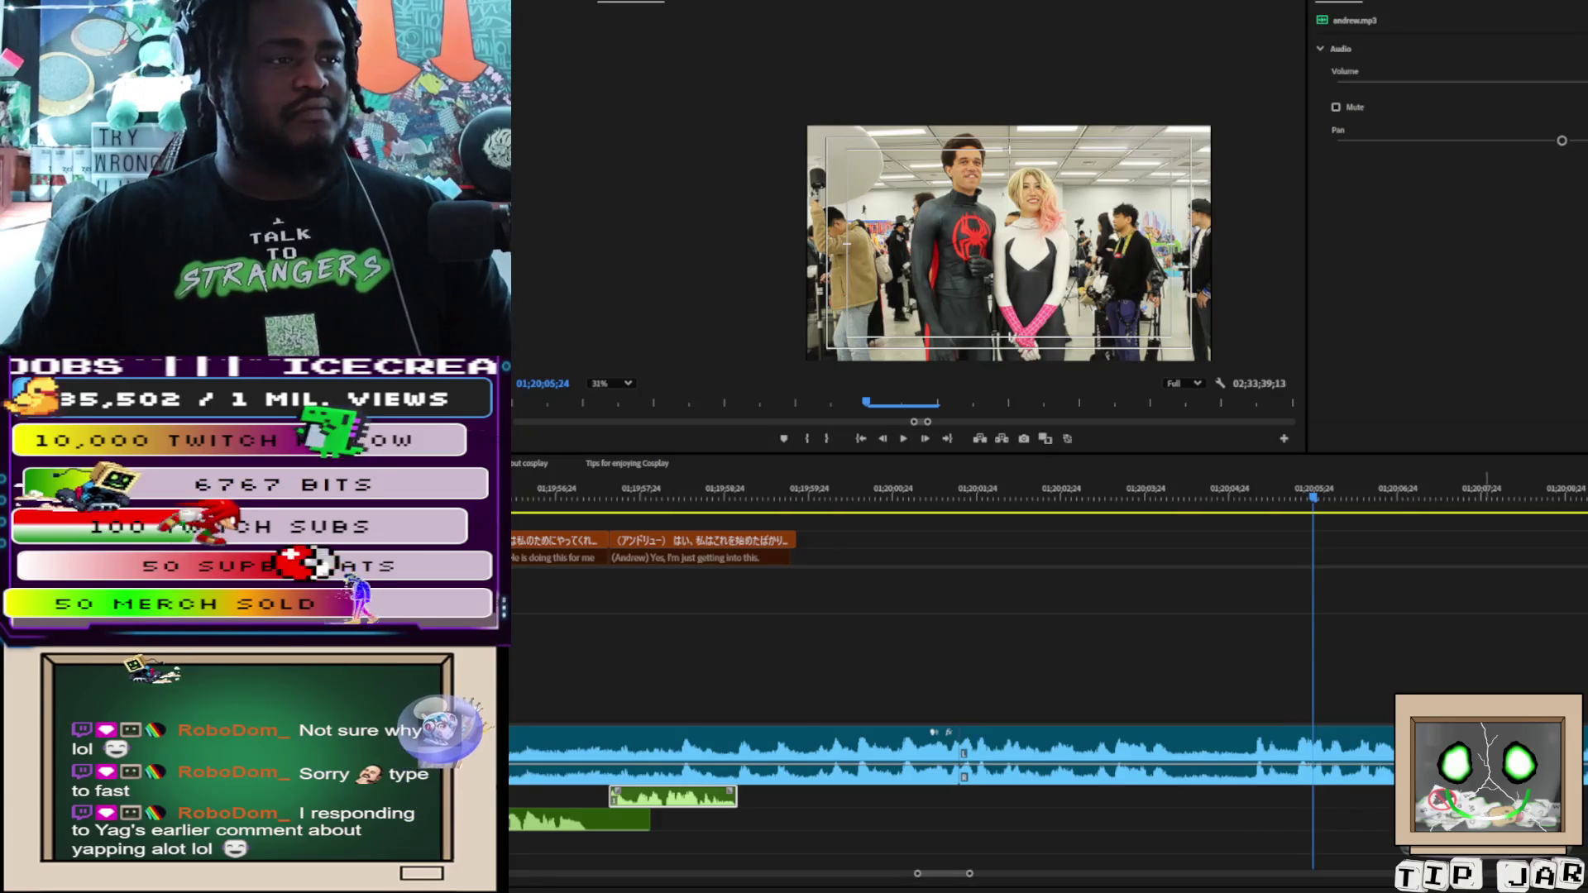
Replay Andrew's line with the trimmed voice clip, parking the playhead at 01;19;58;29
click(634, 554)
key(space)
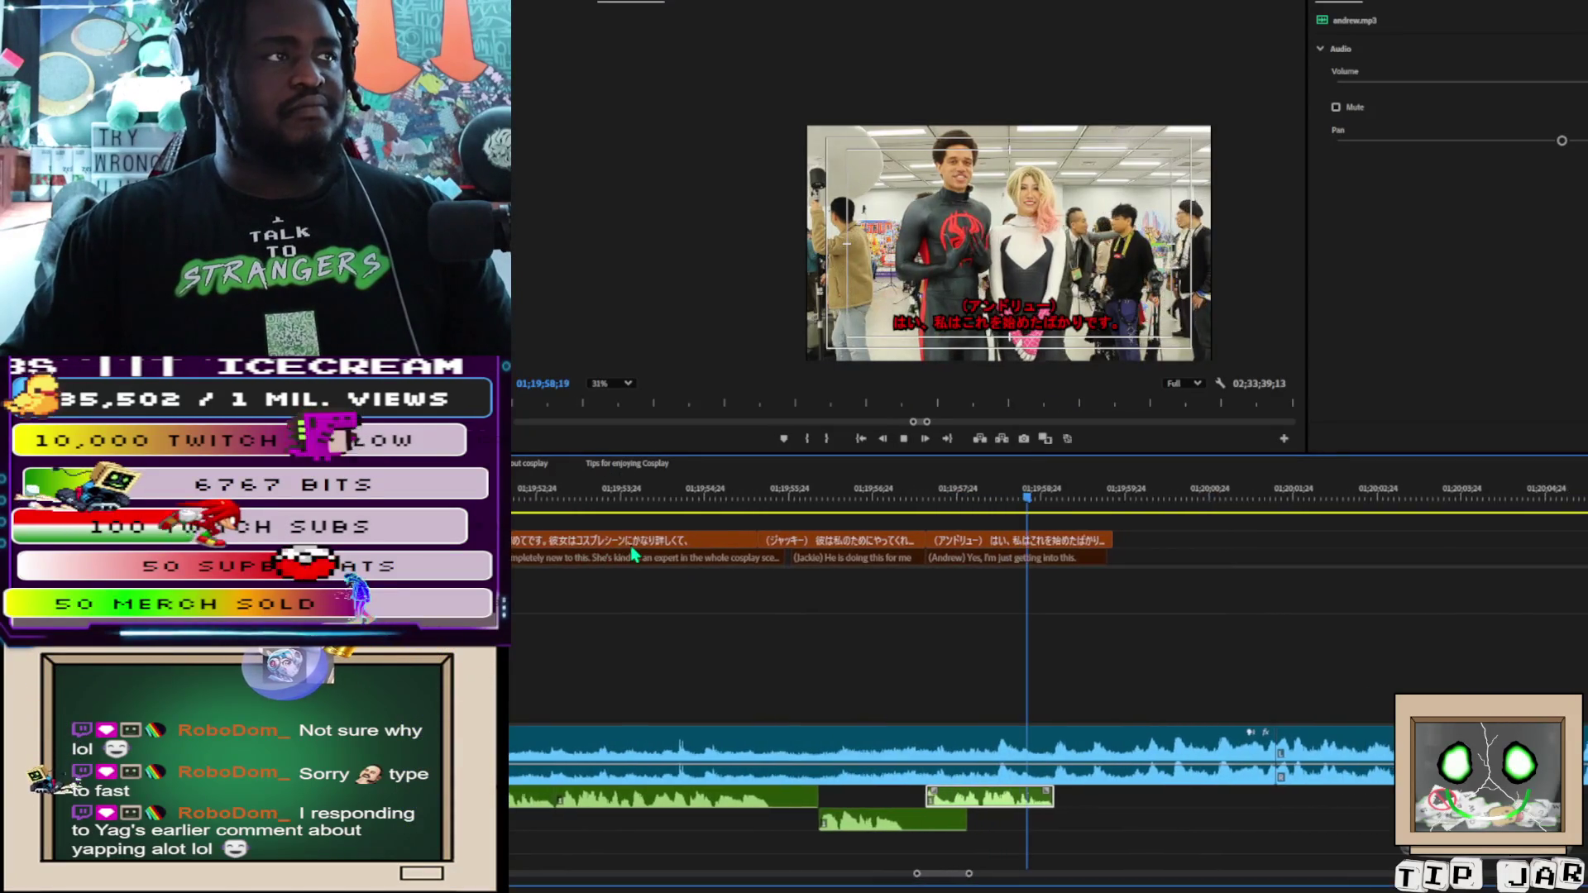
key(space)
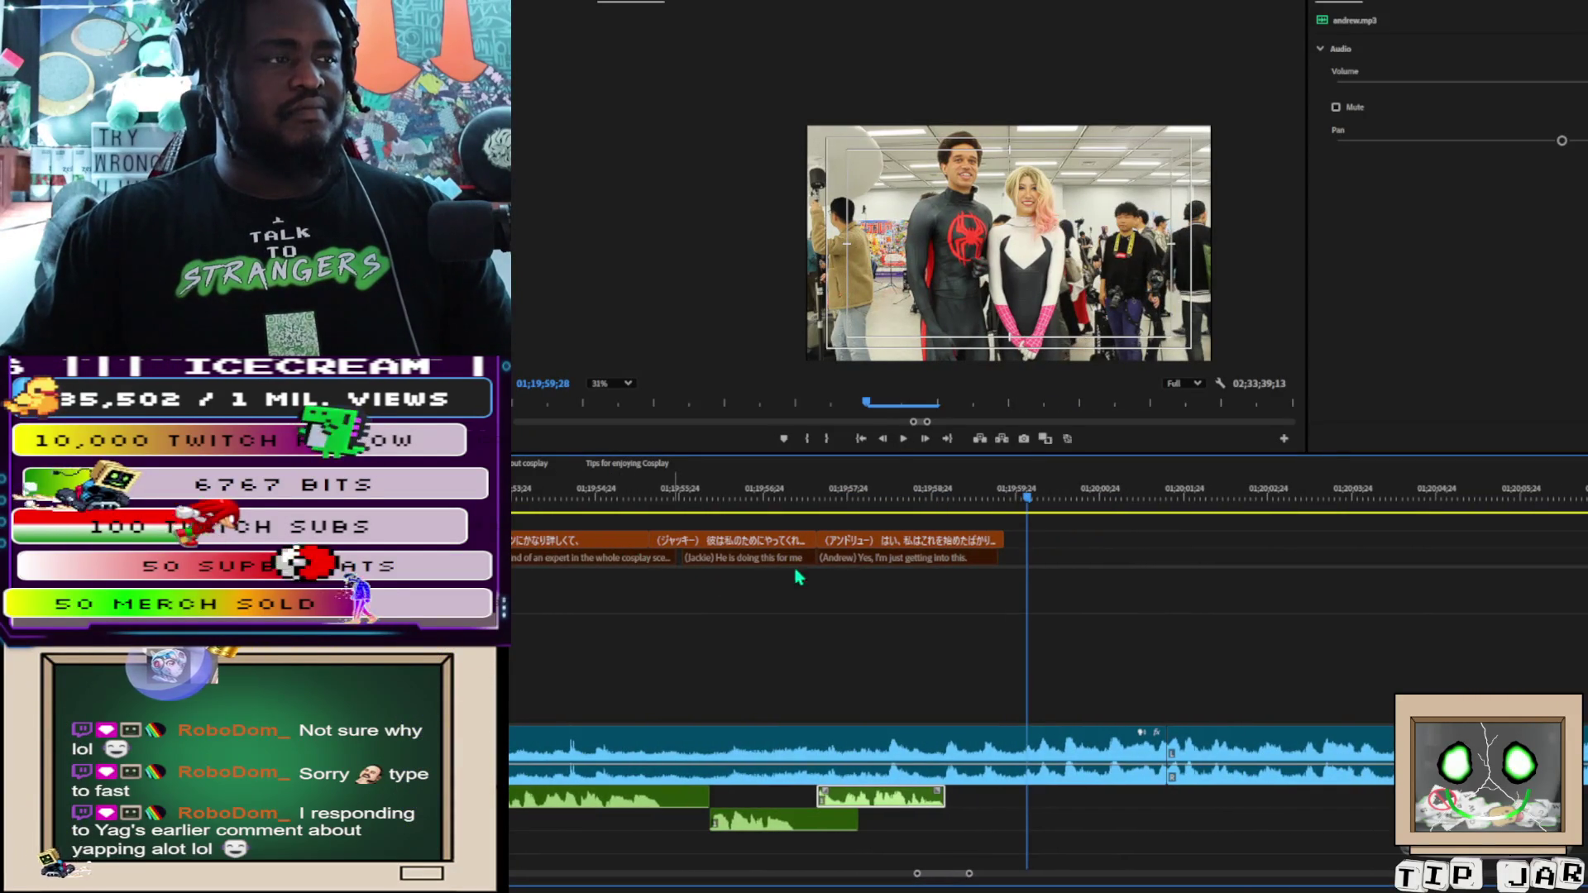
click(951, 513)
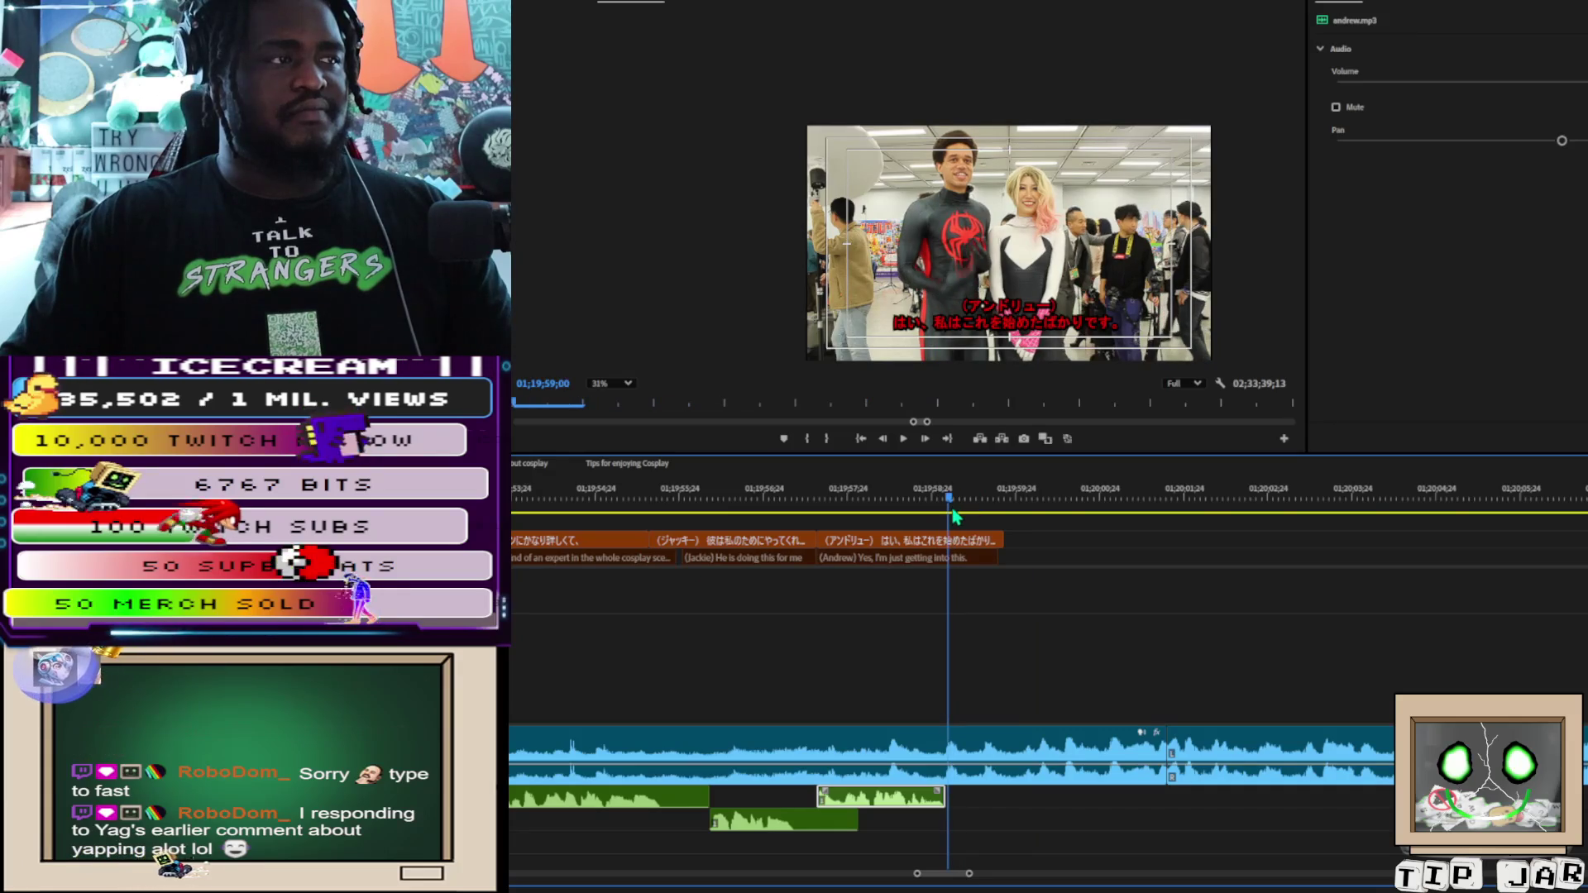
click(950, 514)
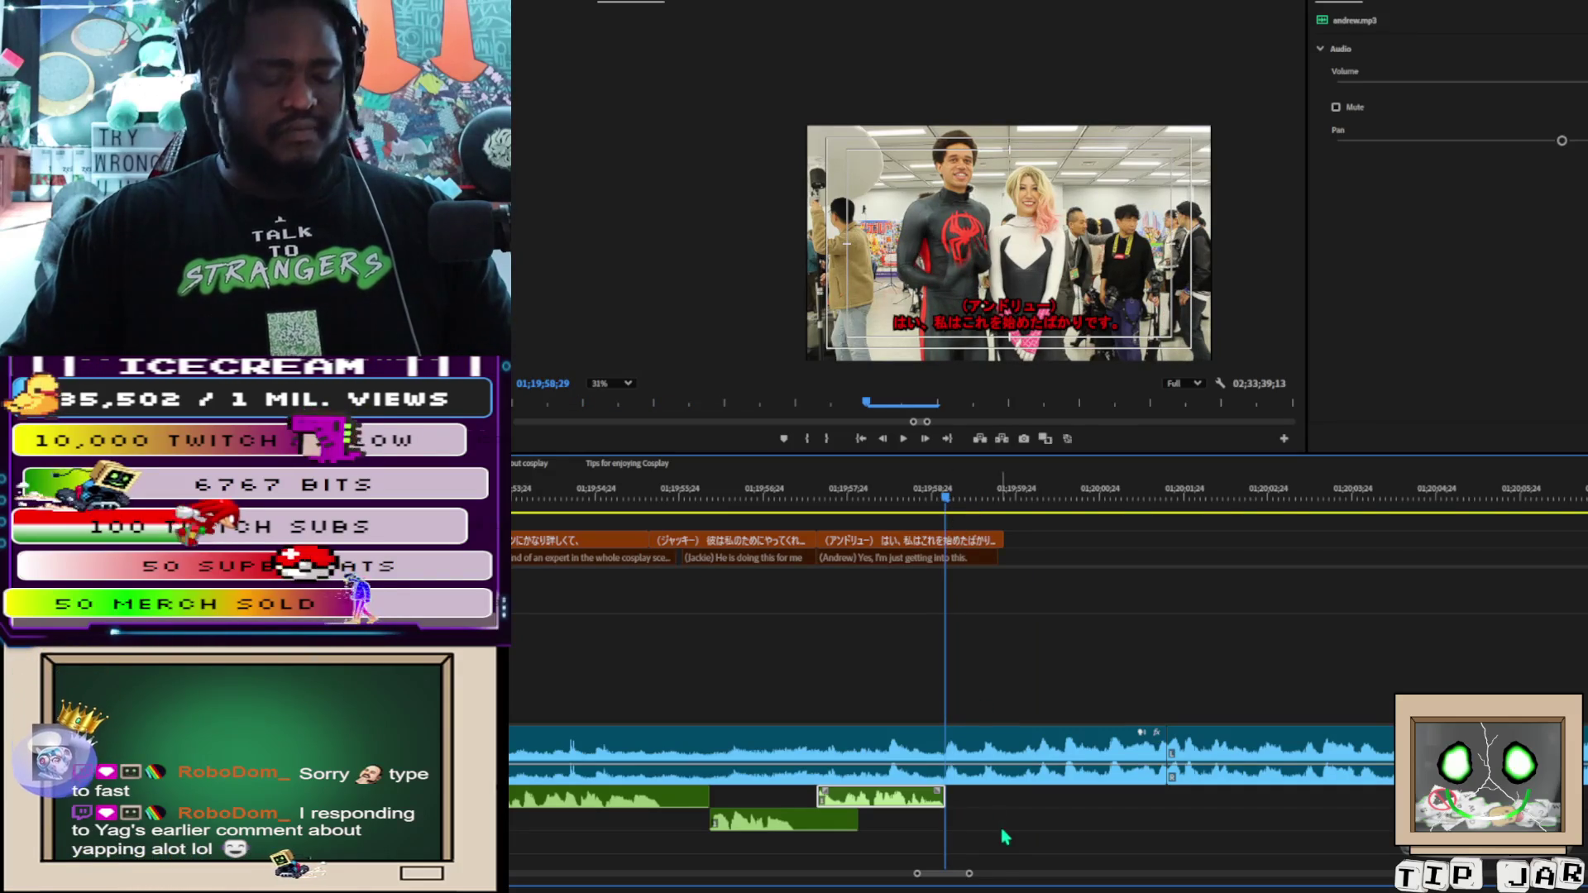
Select the interview audio, MVI_2945.MOV and (Jackie)/(Andrew) caption clips, and nudge andrew.mp3 earlier
click(960, 751)
click(956, 776)
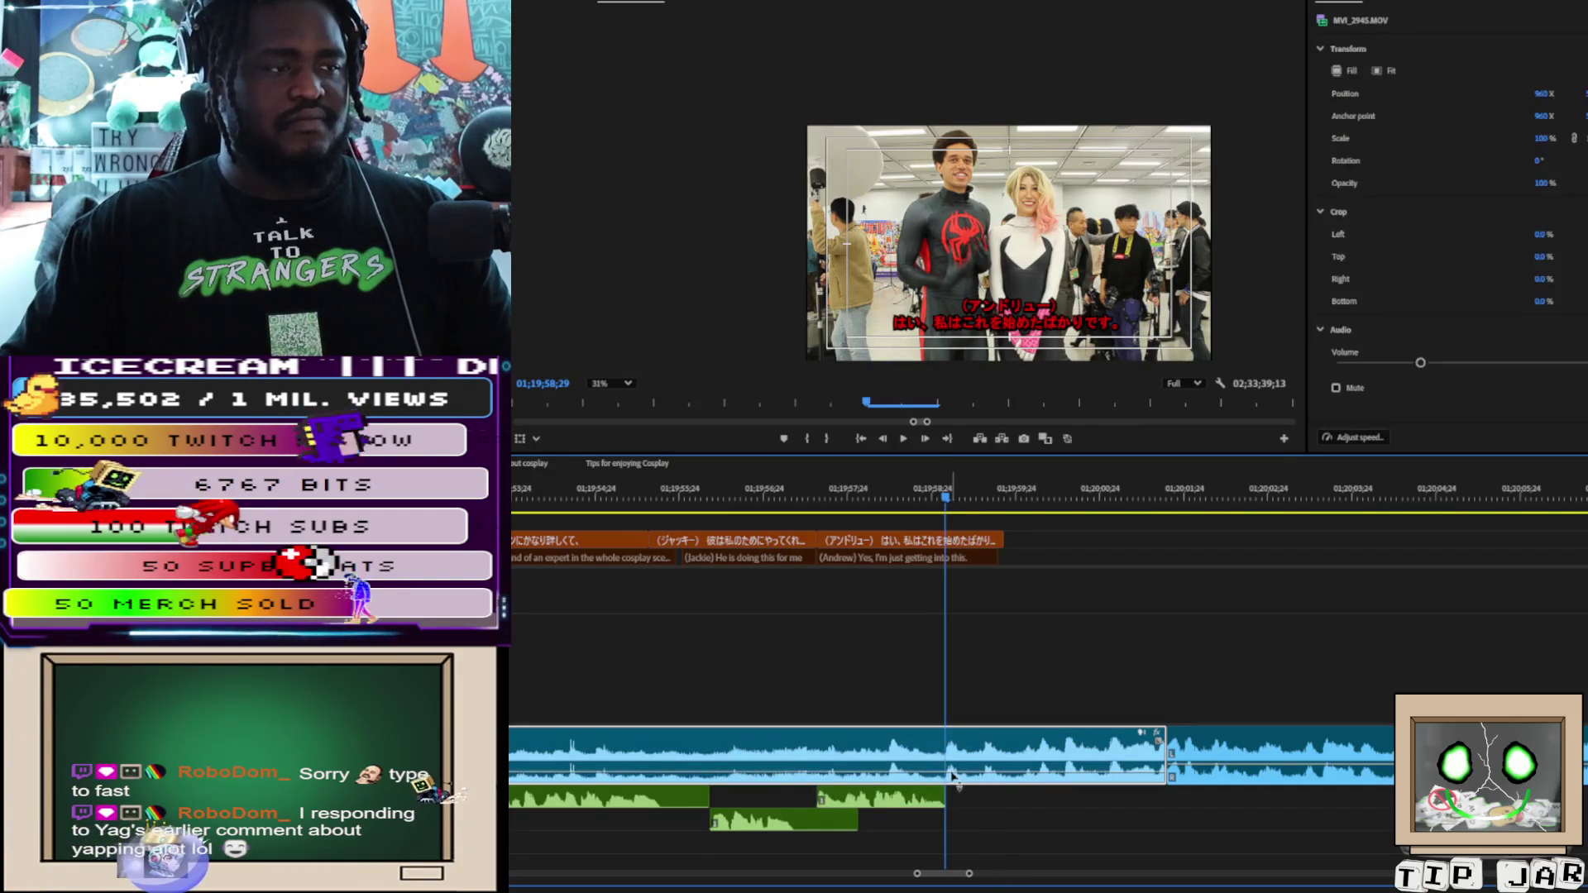
key(space)
key(space)
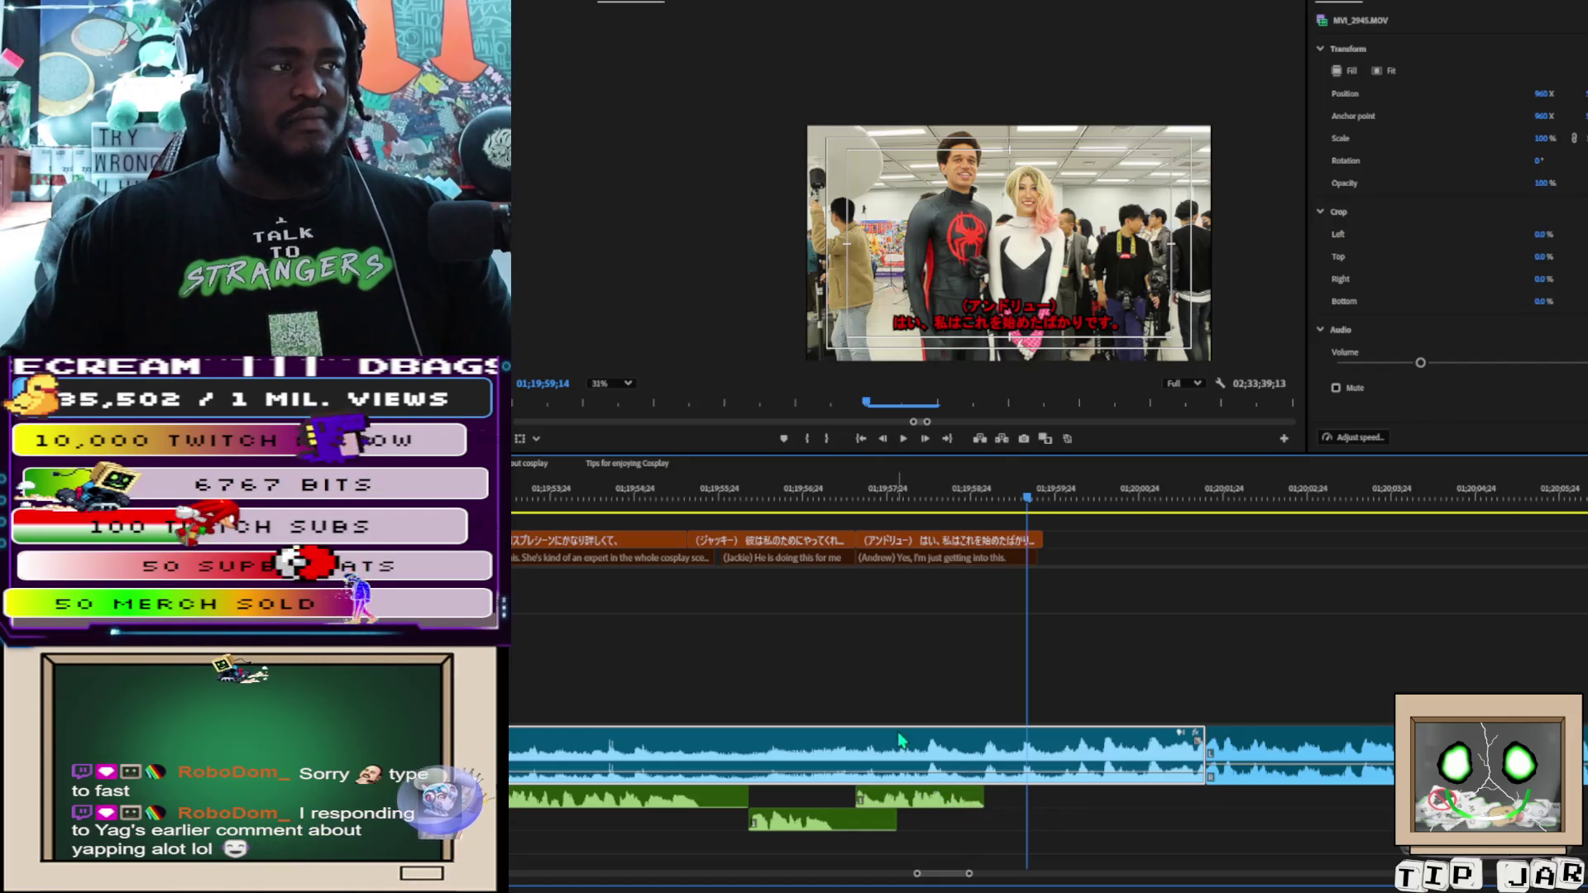
mouse_move(833, 524)
mouse_down()
mouse_move(848, 562)
mouse_move(852, 539)
mouse_move(831, 541)
mouse_move(856, 540)
mouse_move(848, 560)
mouse_up()
click(866, 559)
mouse_move(924, 801)
mouse_down()
mouse_move(903, 784)
mouse_move(893, 801)
mouse_up()
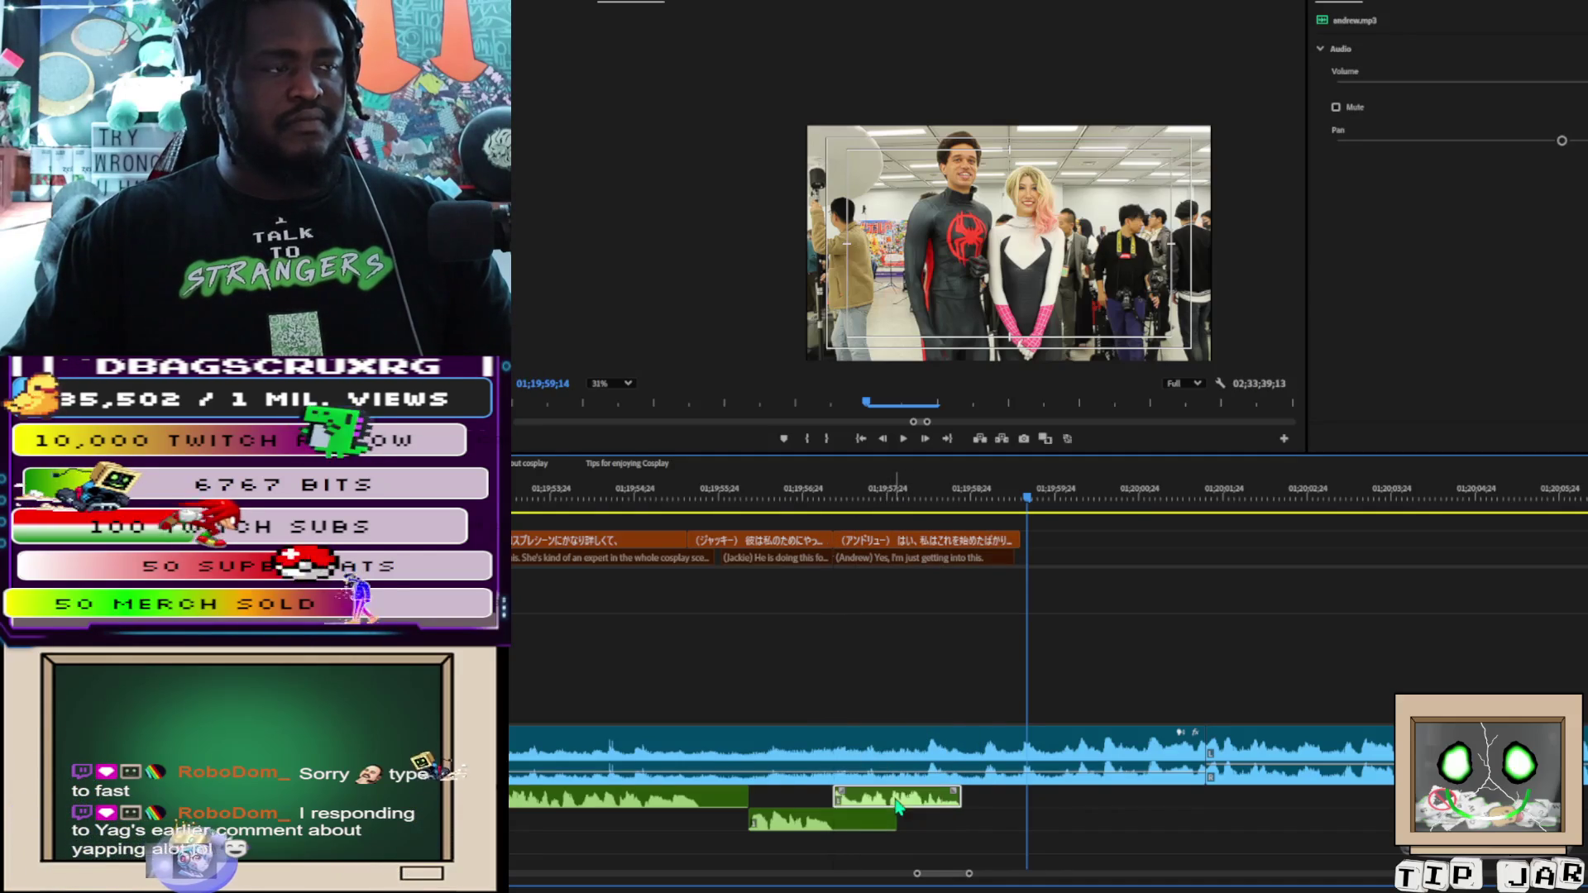
click(962, 527)
Set the playhead to 01;19;58;25 and delete all subtitle, video and audio clips before it
click(966, 499)
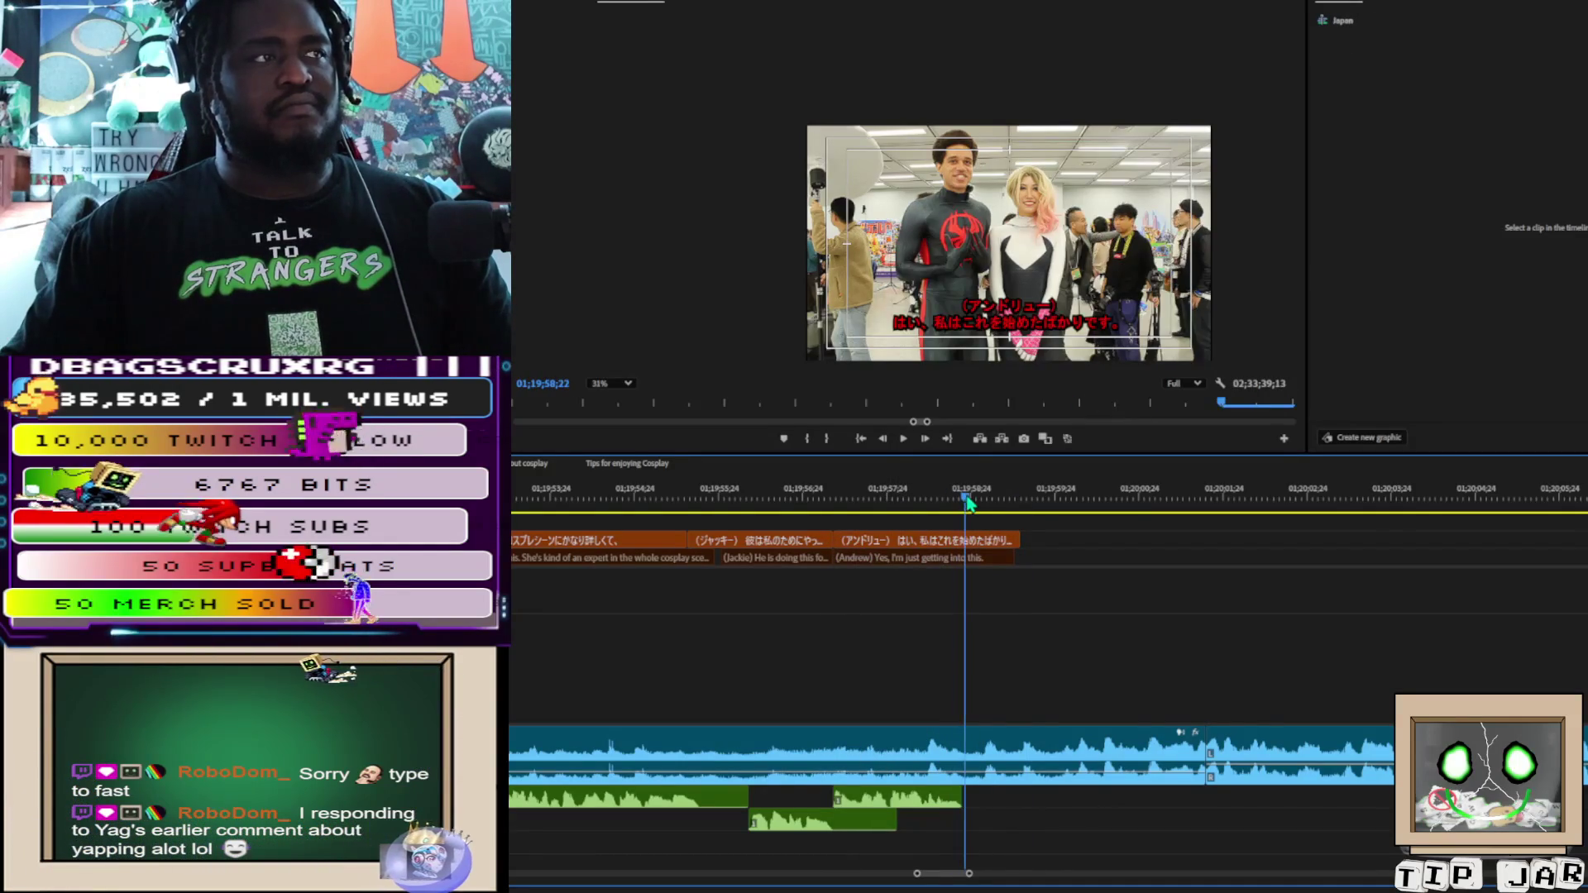
click(983, 501)
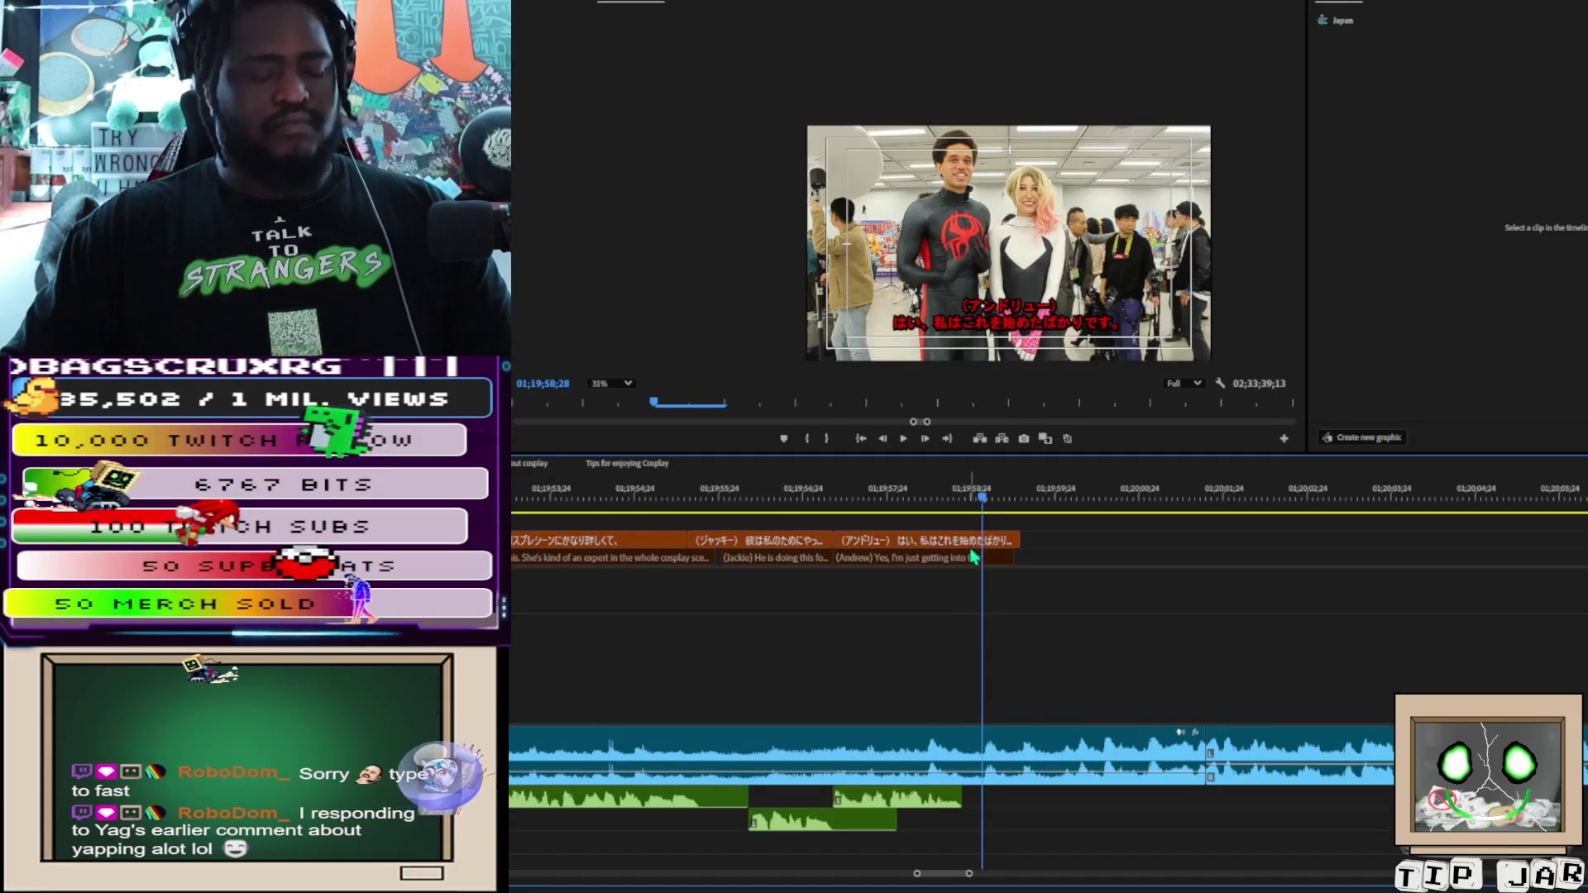
click(974, 496)
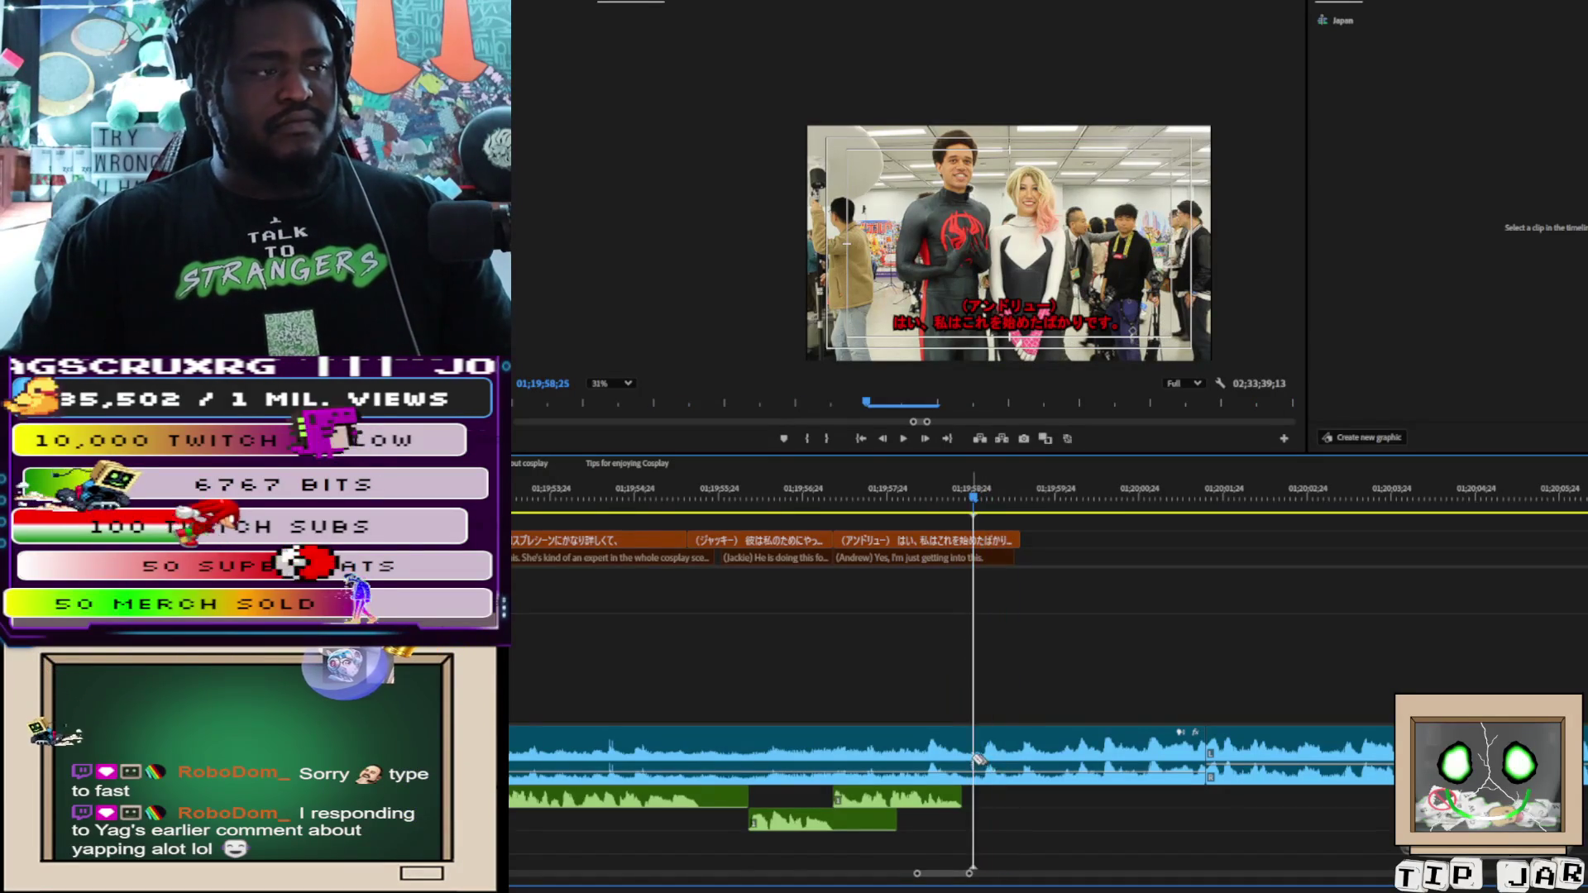
scroll(879, 684, up, 5)
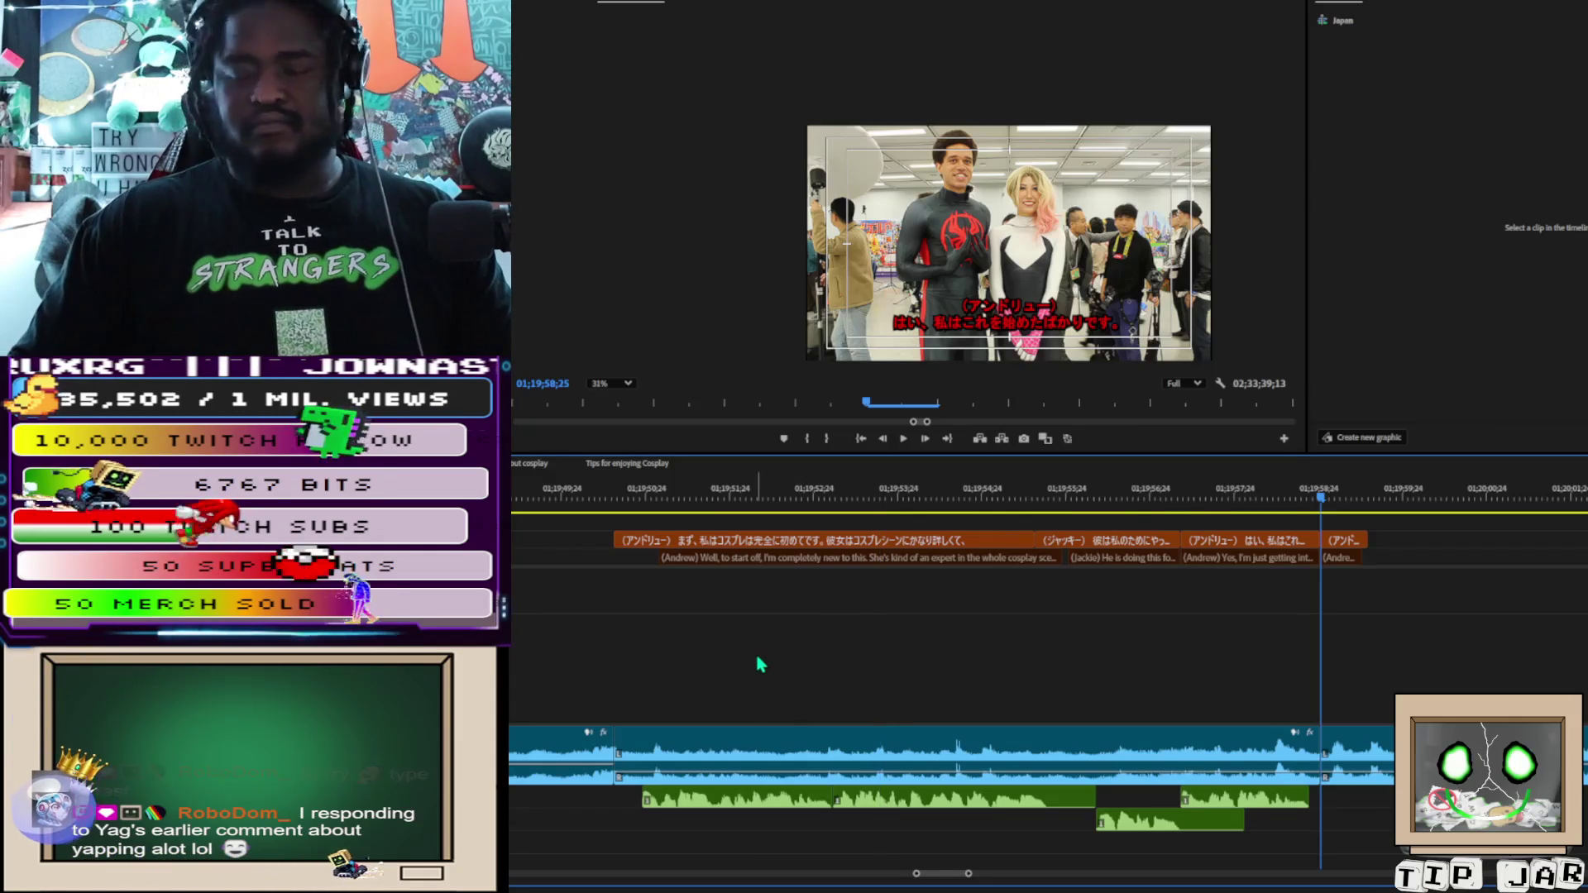
mouse_move(650, 523)
mouse_down()
mouse_move(788, 761)
mouse_move(960, 817)
mouse_move(1315, 832)
mouse_move(1267, 843)
mouse_move(1288, 830)
mouse_up()
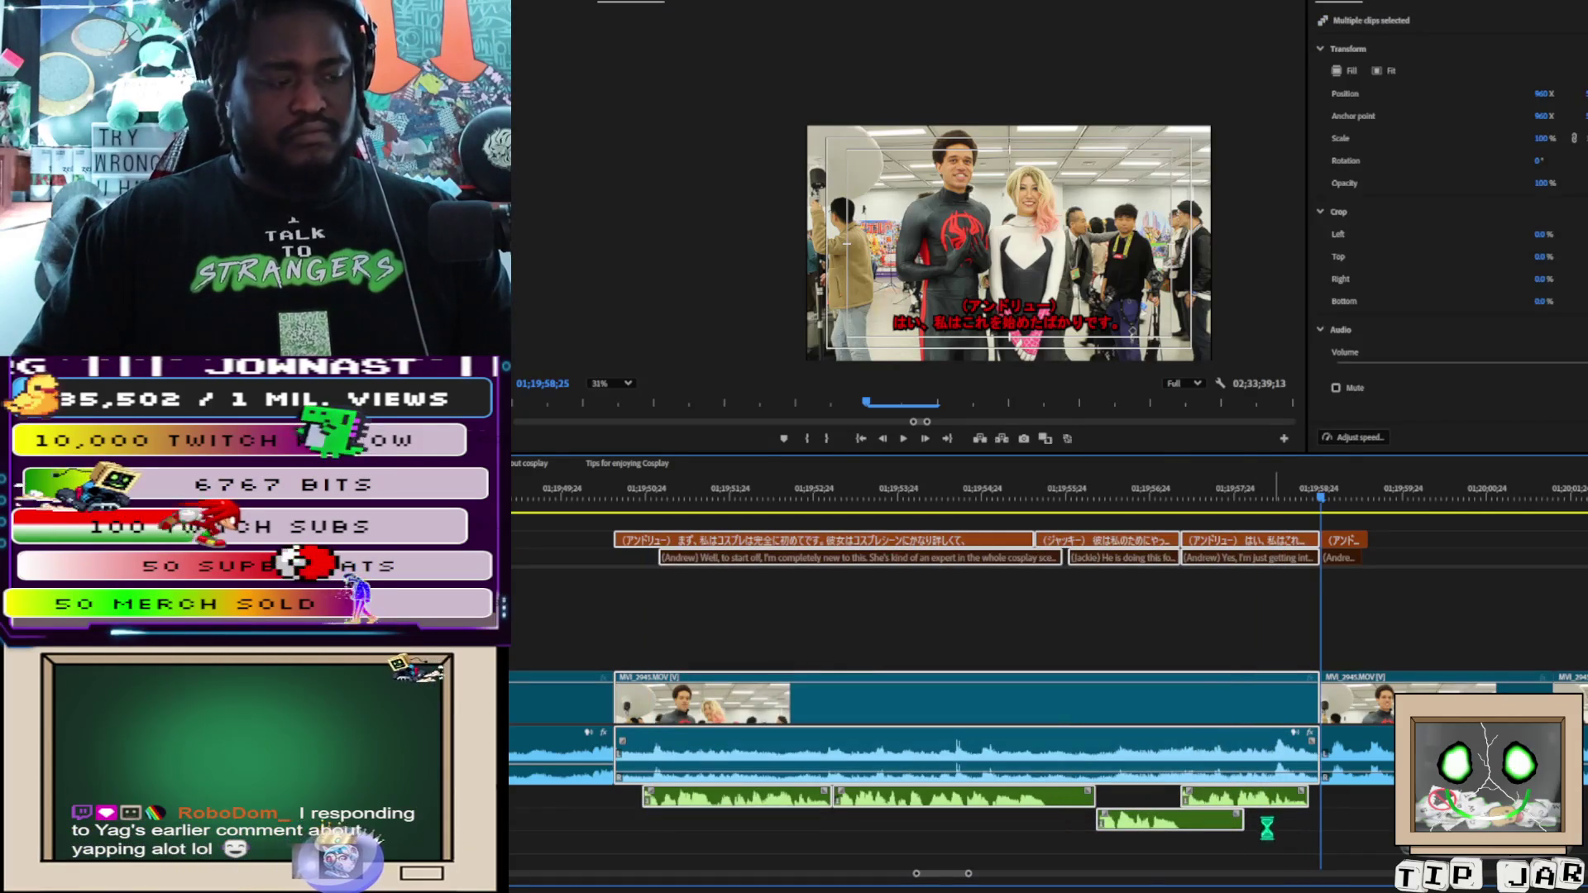
key(Delete)
drag(916, 875, 514, 874)
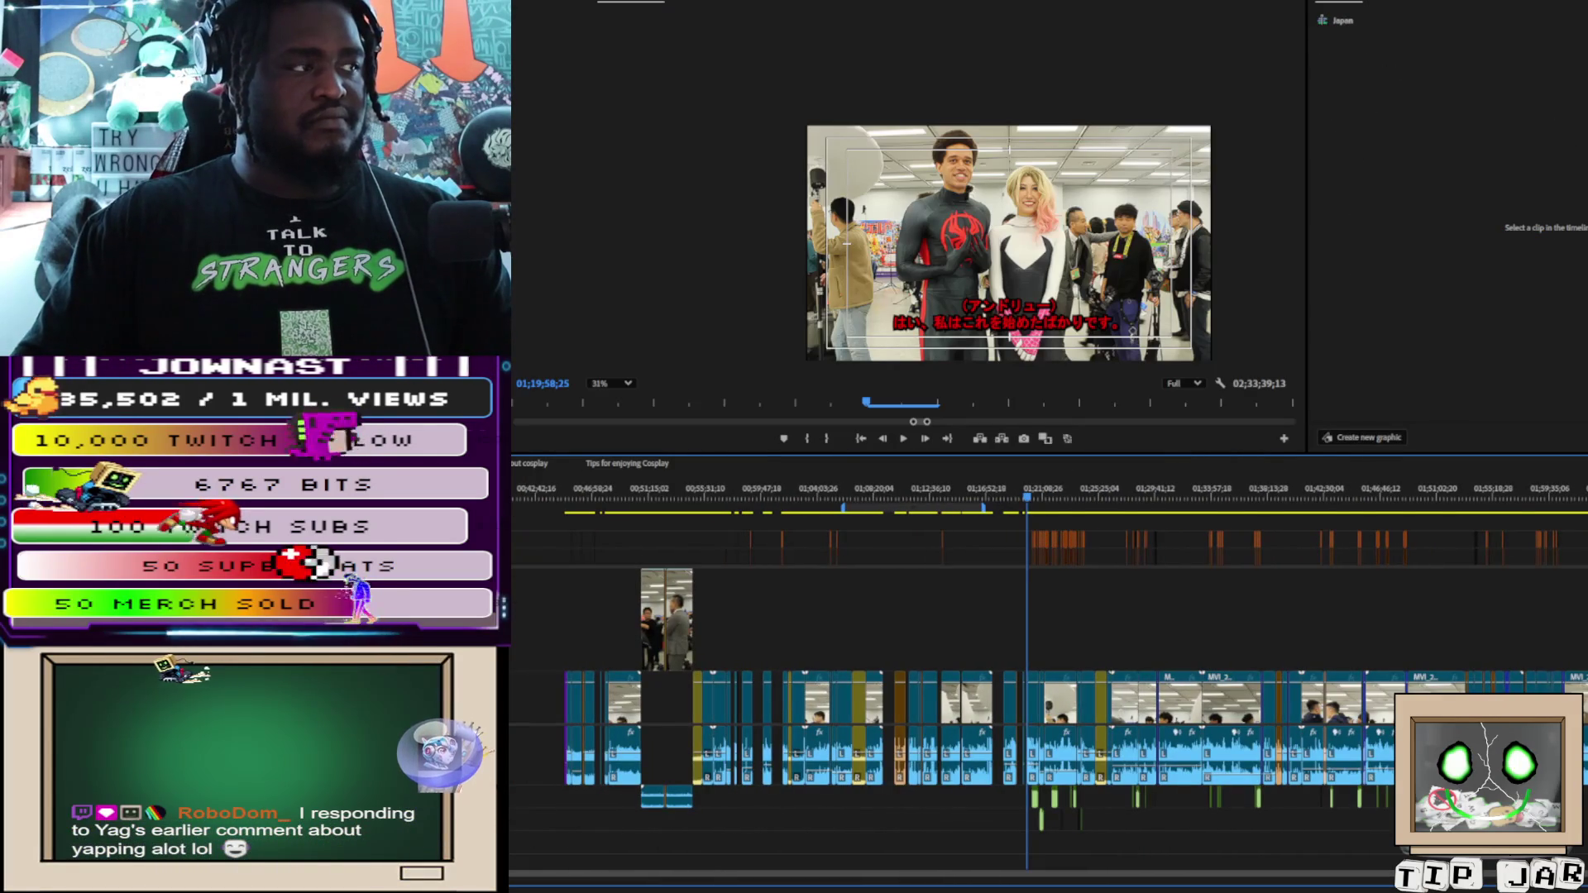
Move the playhead to 01;20;08 in the cosplay interview and zoom in there
click(695, 422)
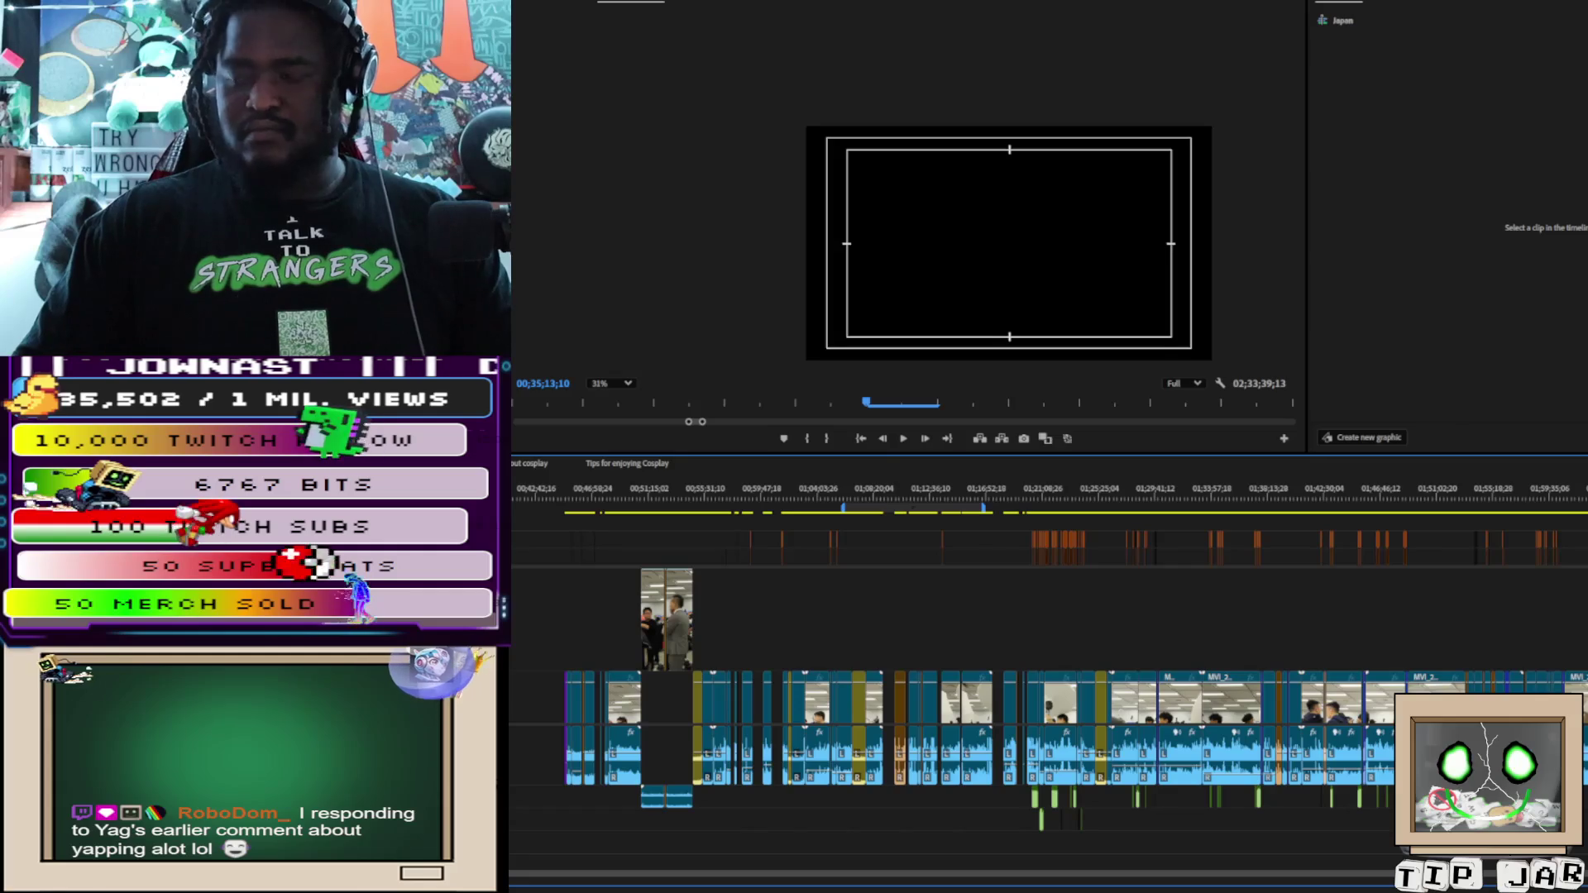
key(Down)
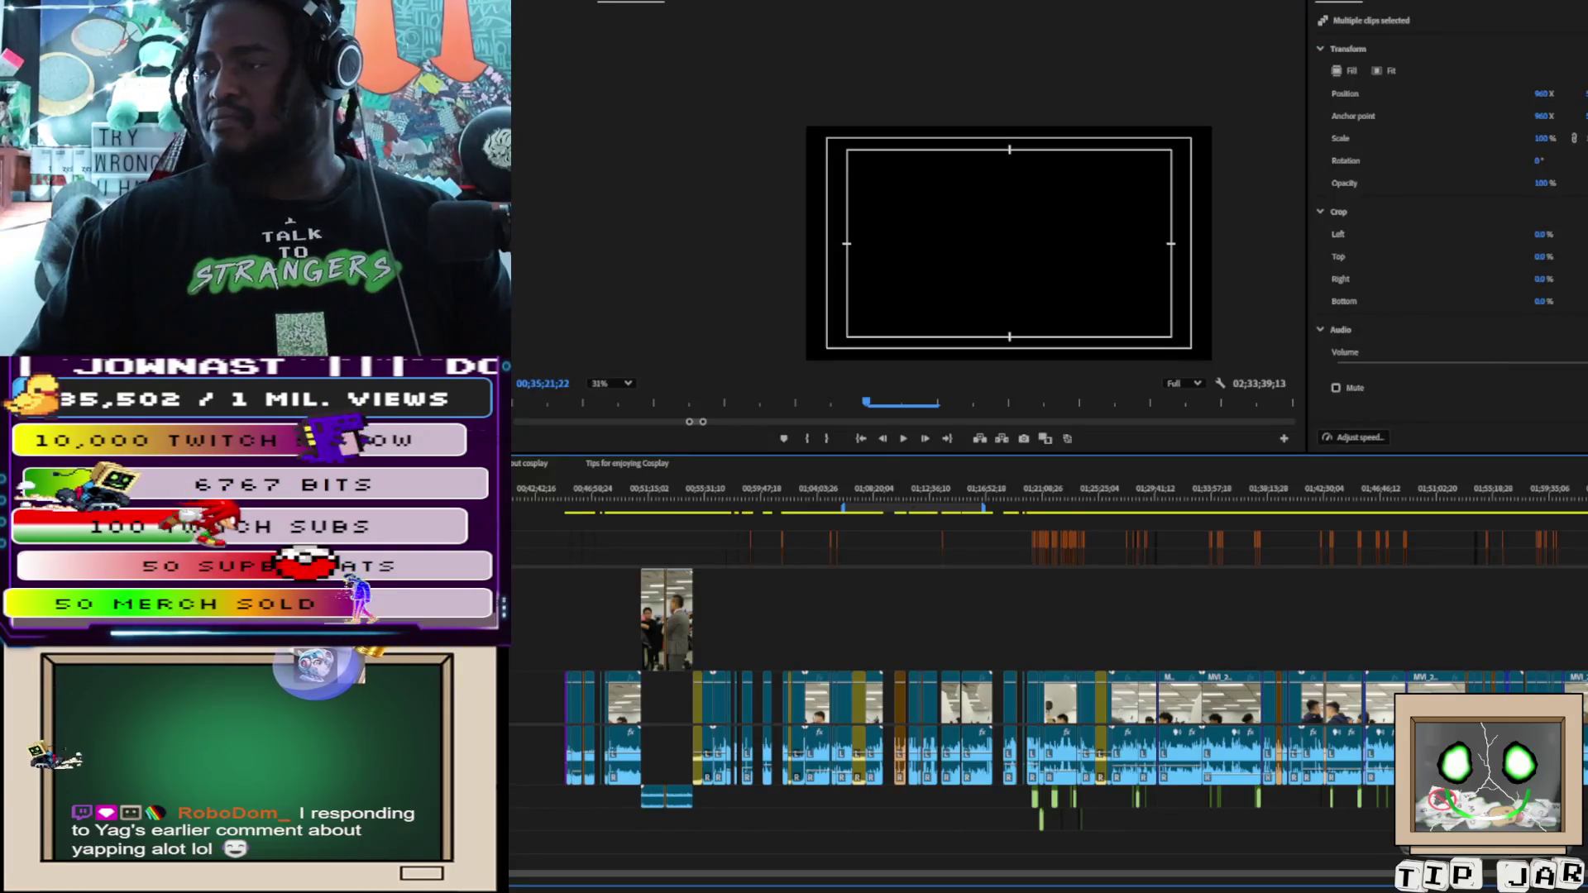
click(1030, 513)
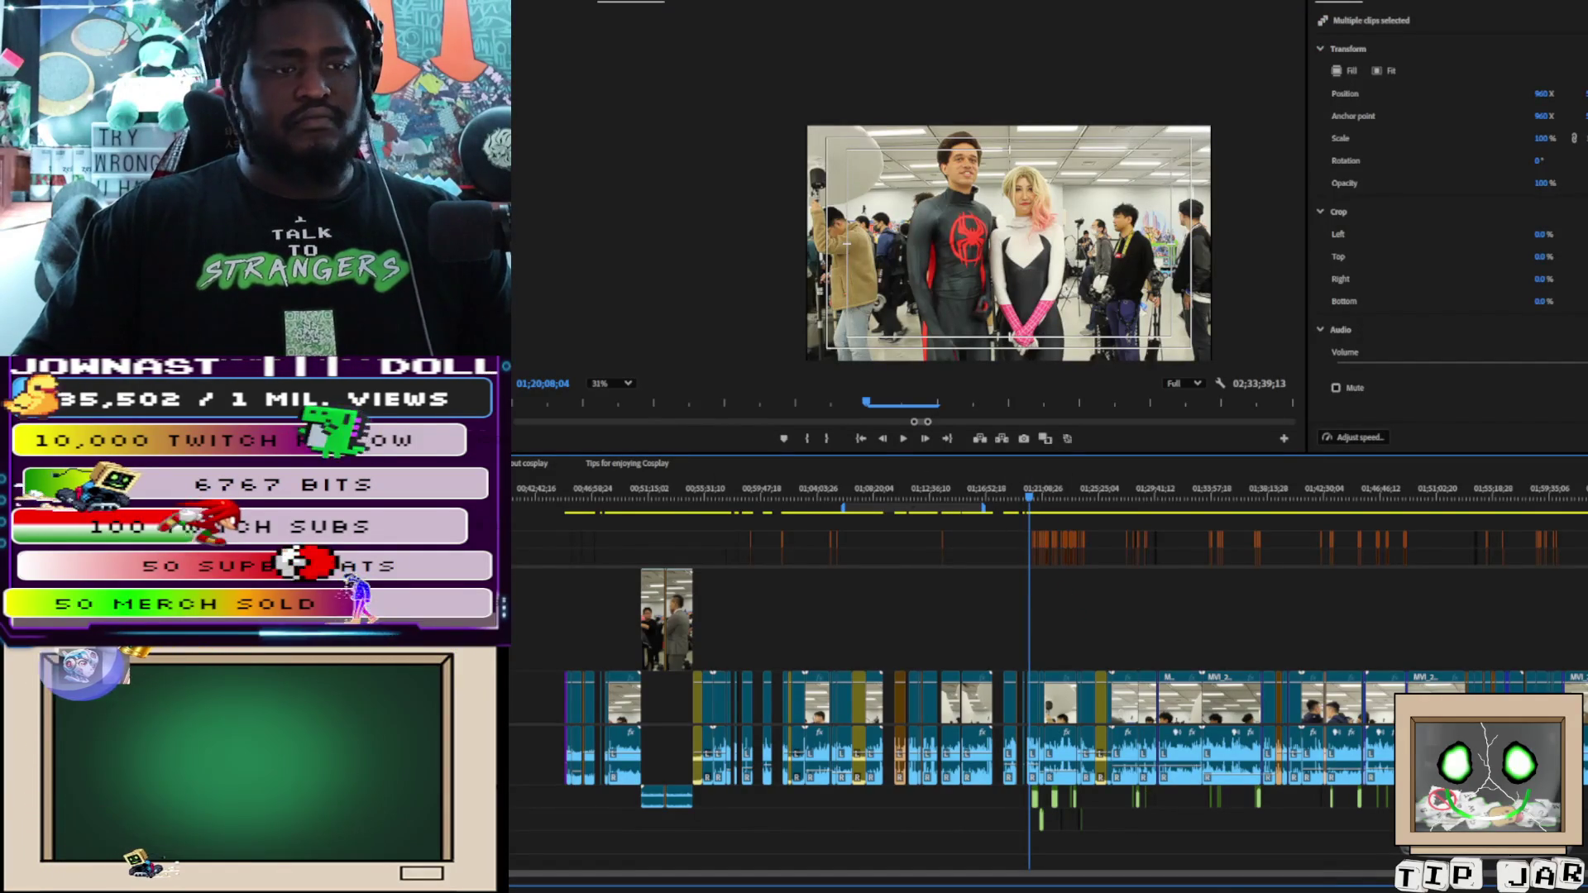
scroll(1001, 801, up, 8)
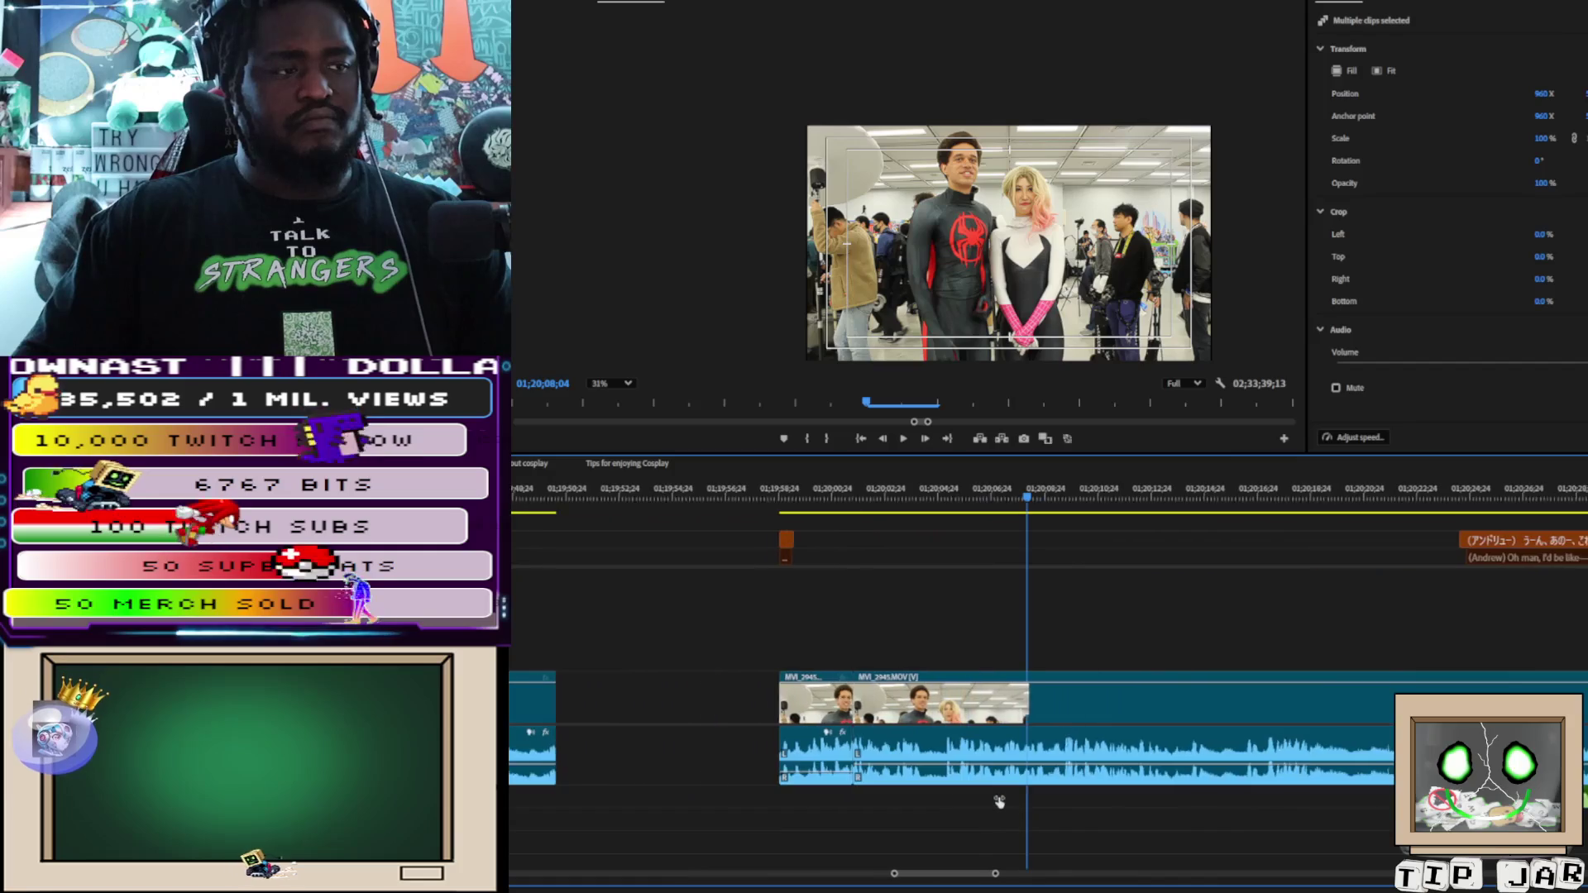
Play the interview from 01;20;08 to 01;20;28;18 and select the MVI_2945.MOV clip
key(space)
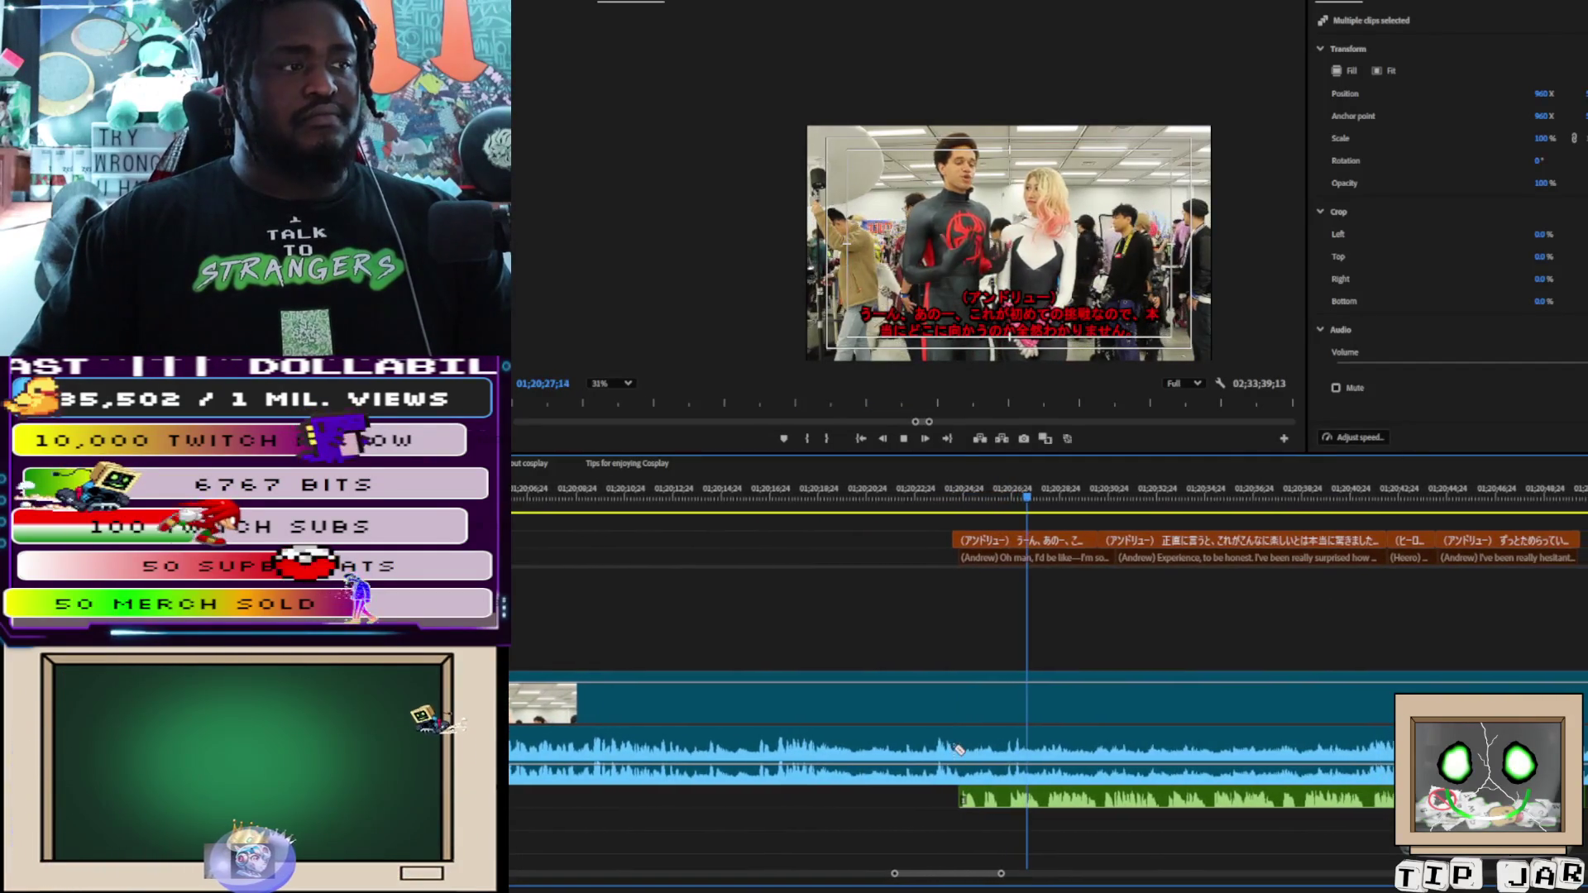
key(space)
click(941, 771)
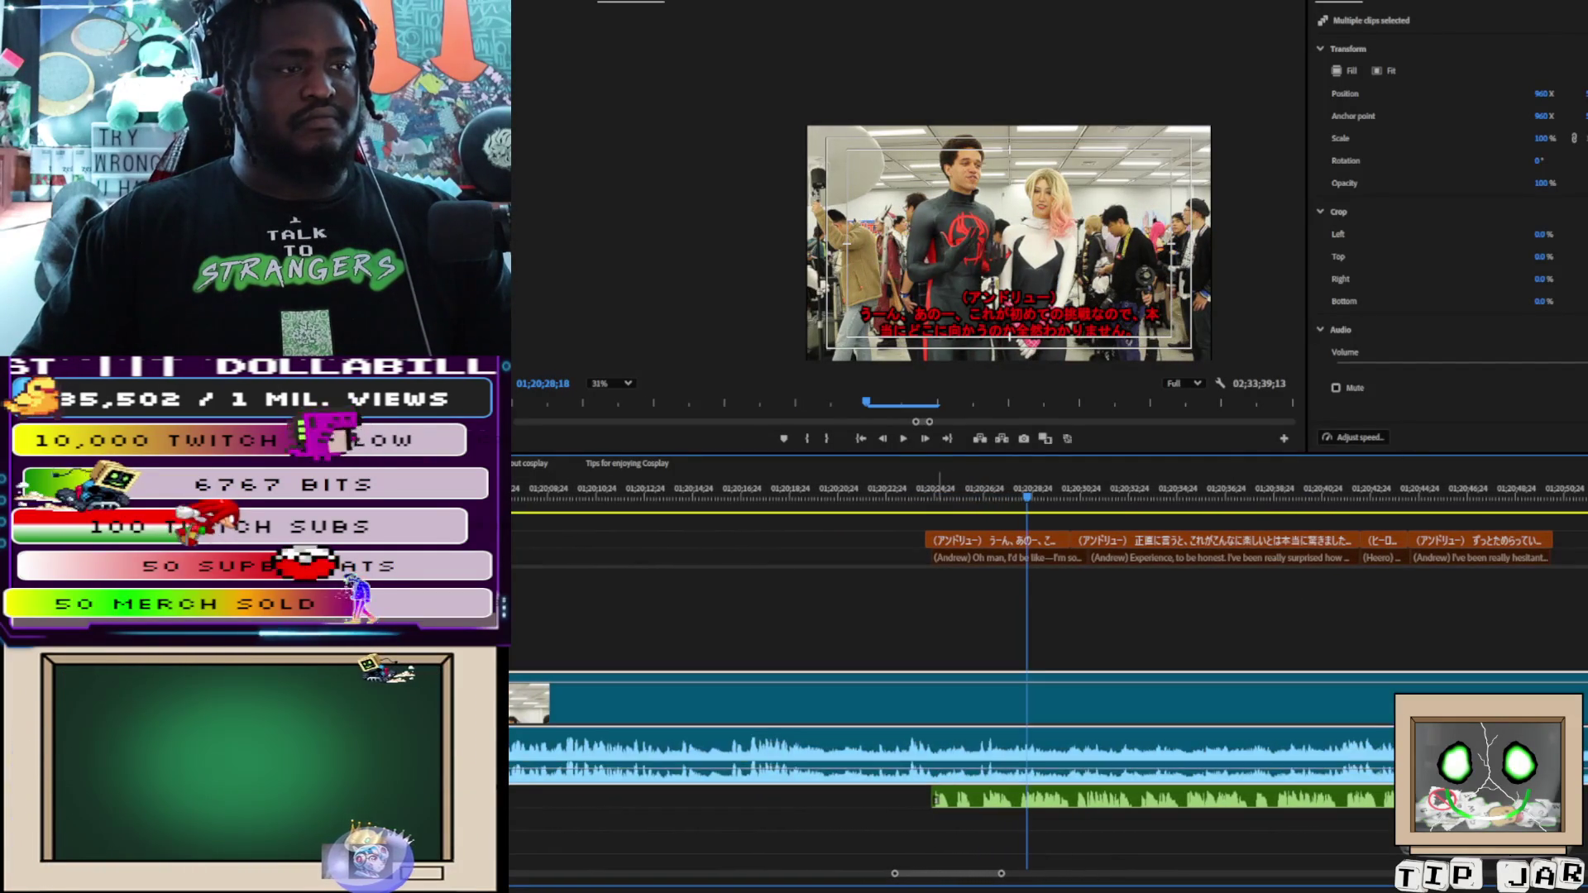
click(924, 729)
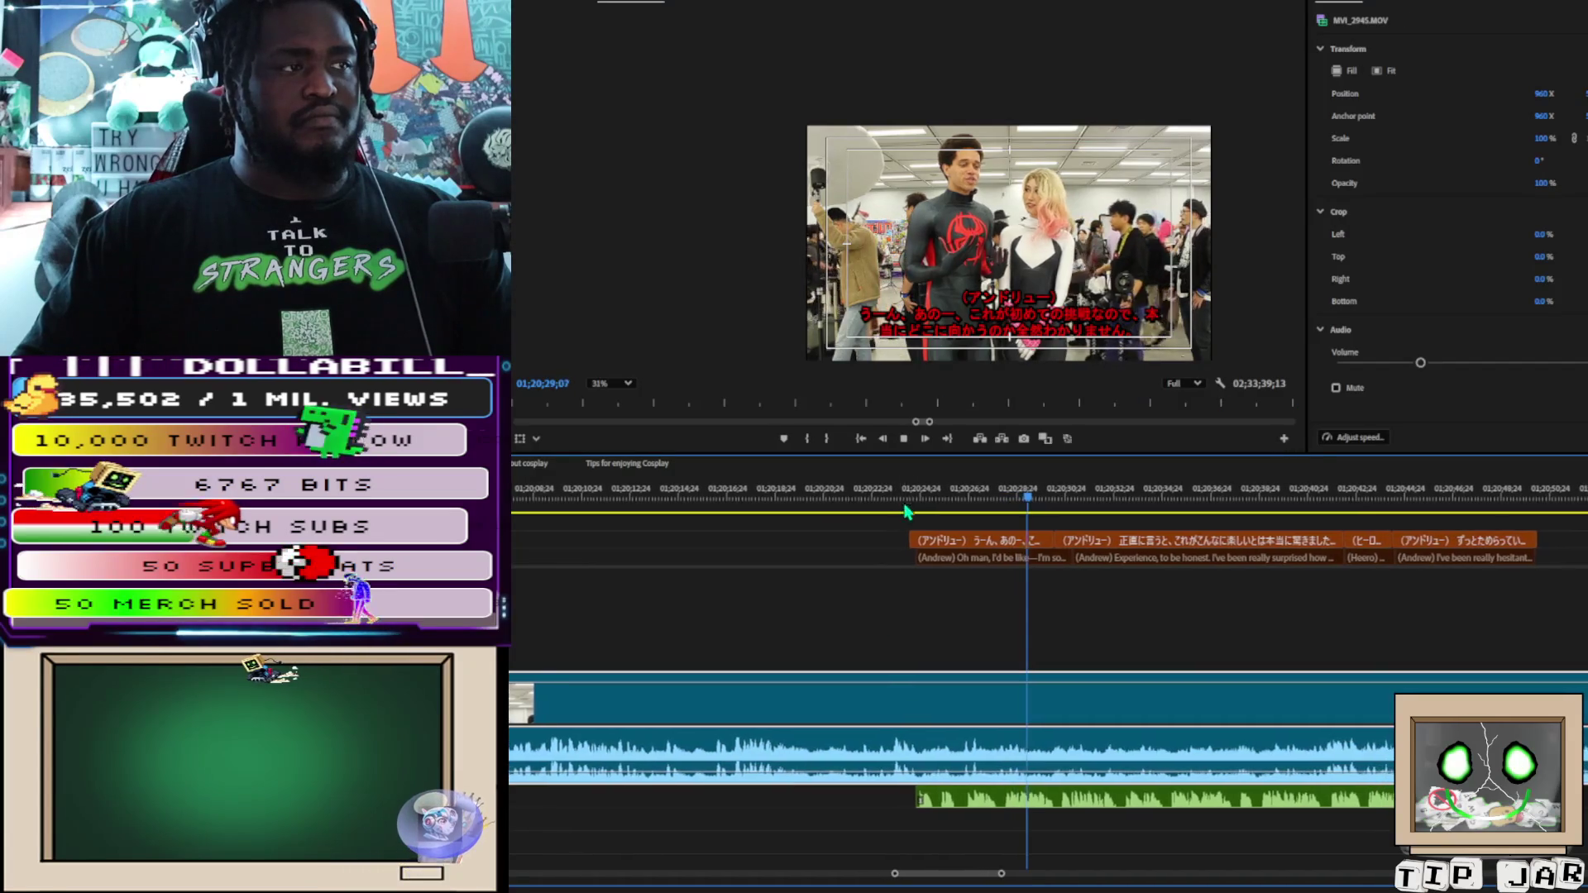
key(space)
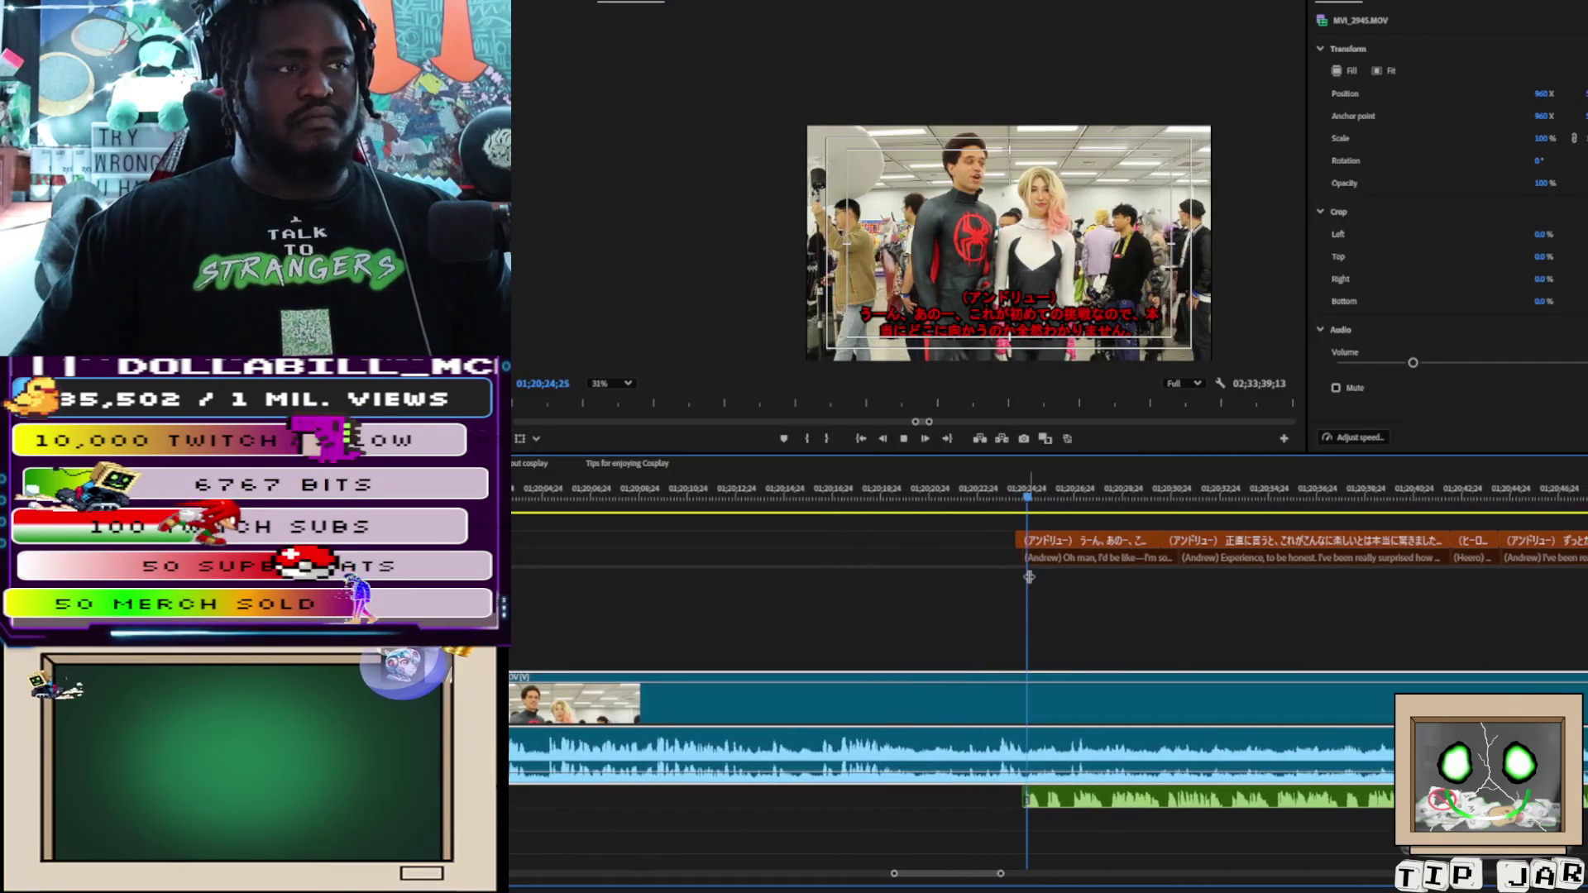
Cut MVI_2945.MOV with the Razor at 01;20;24;19, then return to Selection and play from the cut
click(997, 497)
drag(998, 500, 1006, 499)
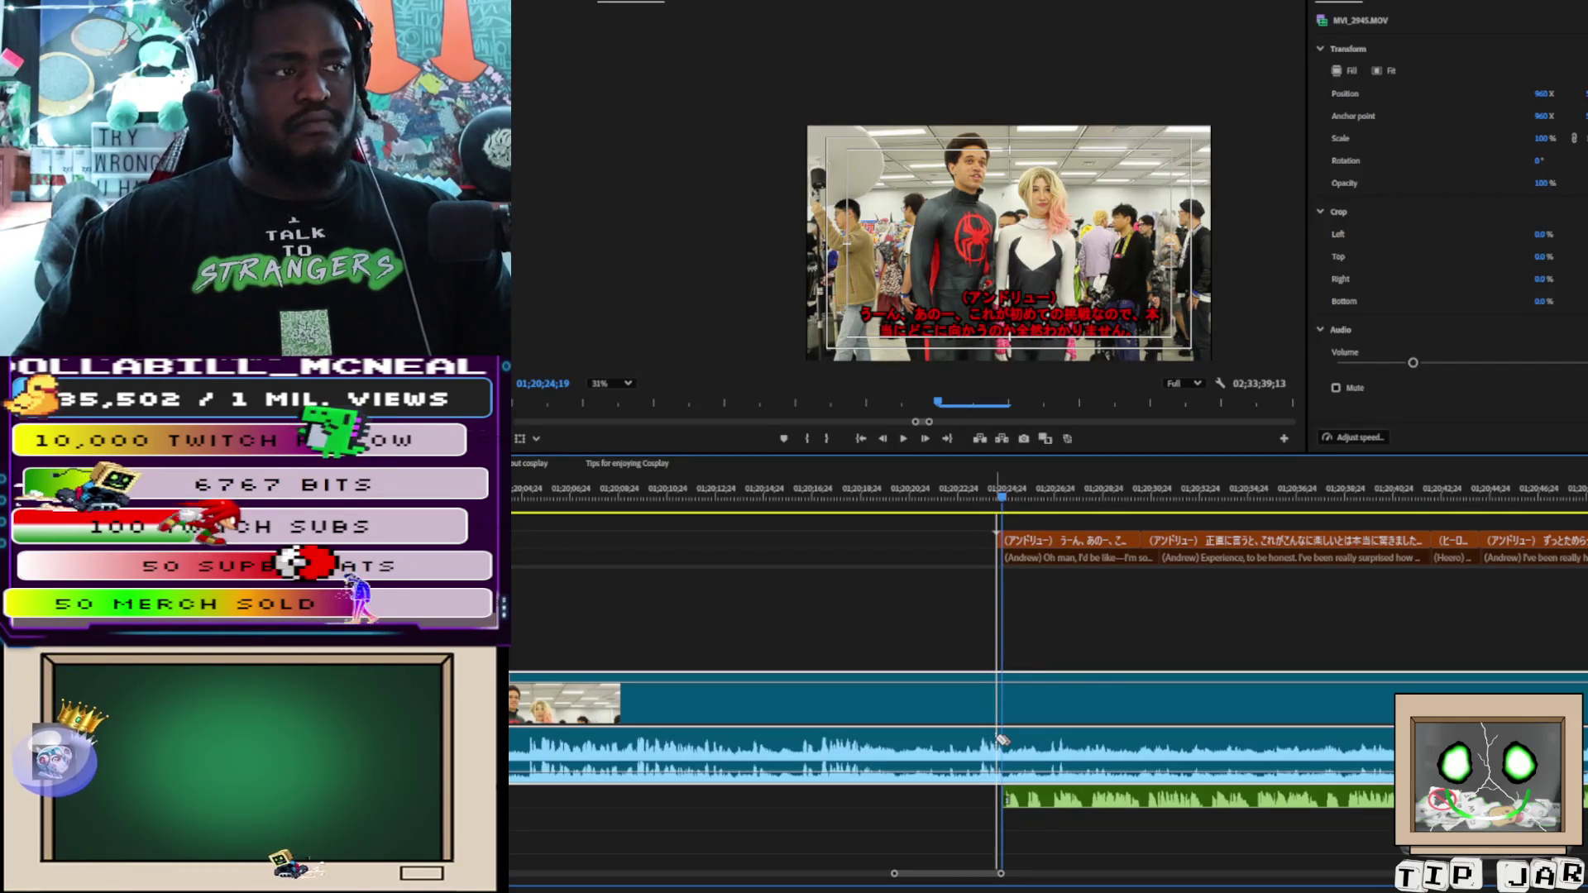
click(998, 738)
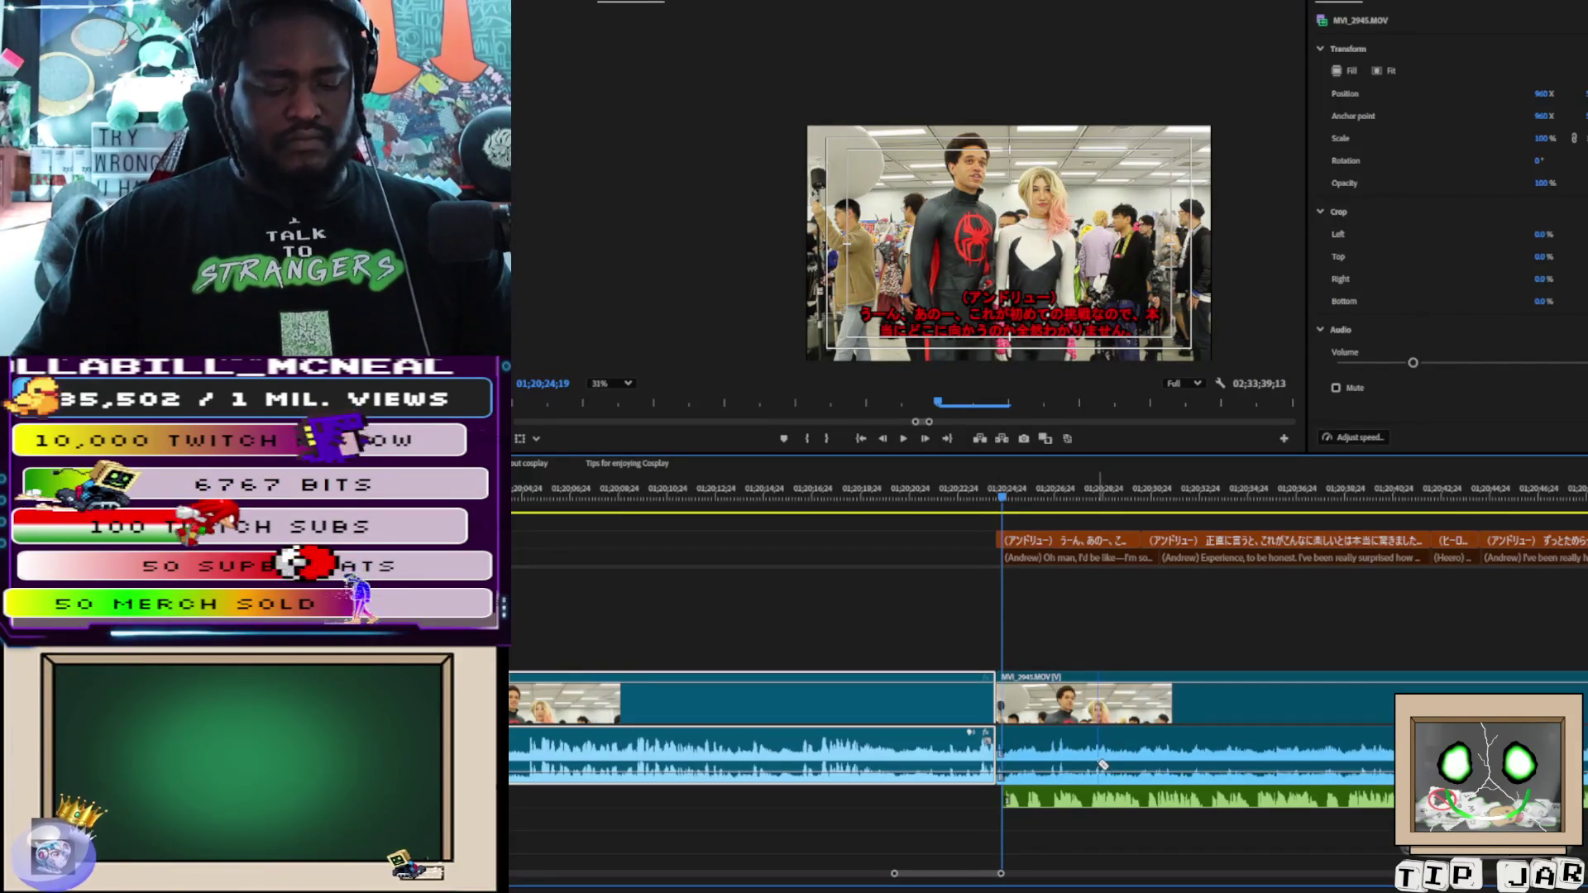
key(v)
key(space)
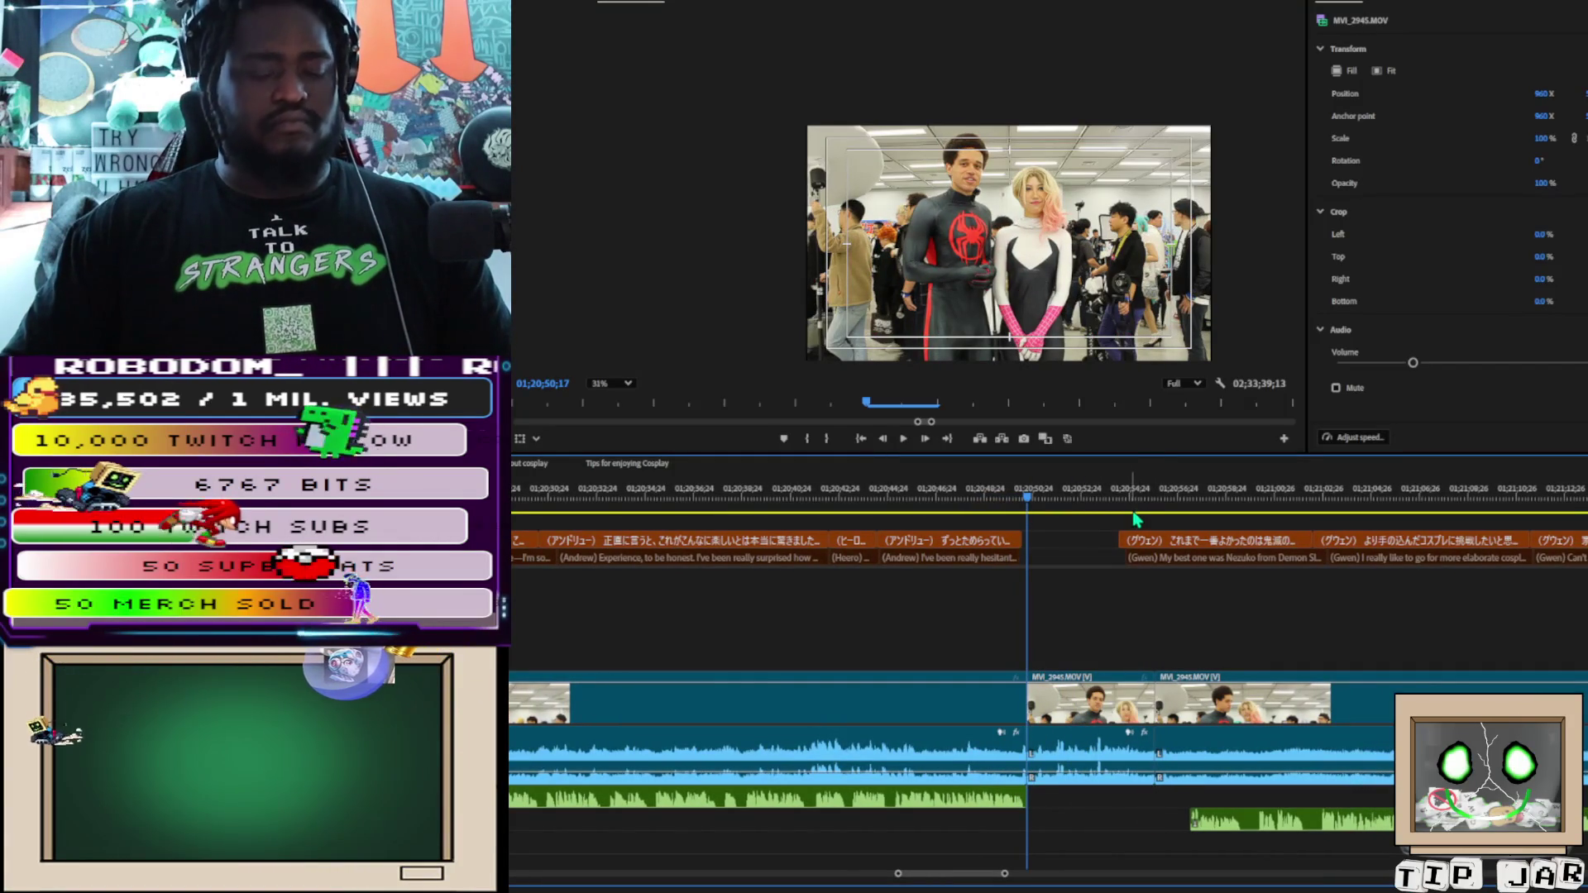
Play Gwen's subtitled answers, stop after her subtitle, and marquee-select the clips in that section
key(space)
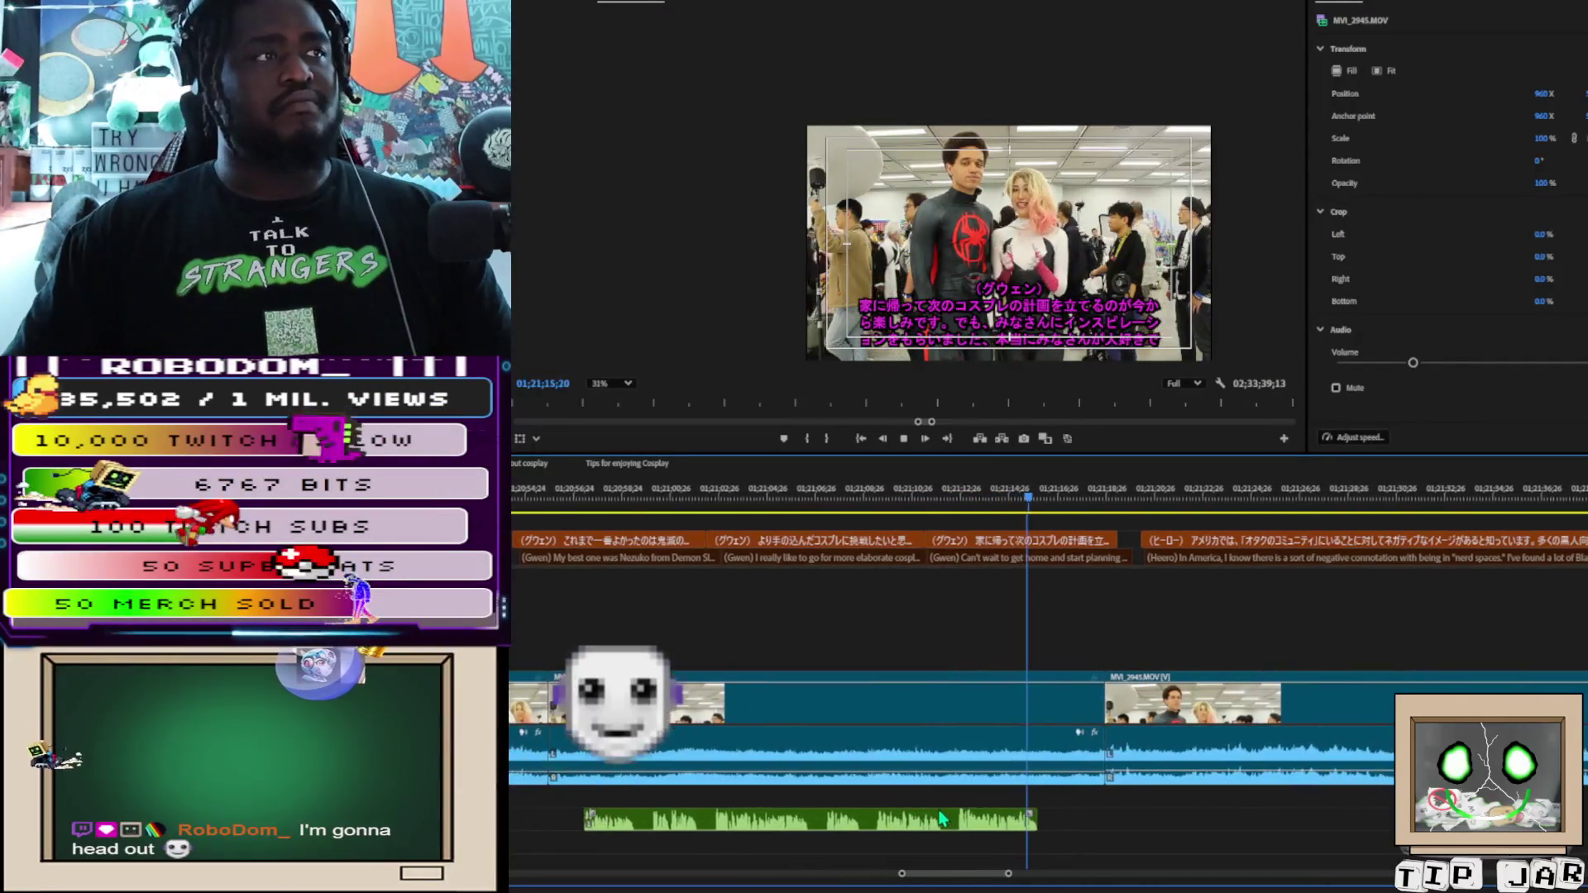
key(space)
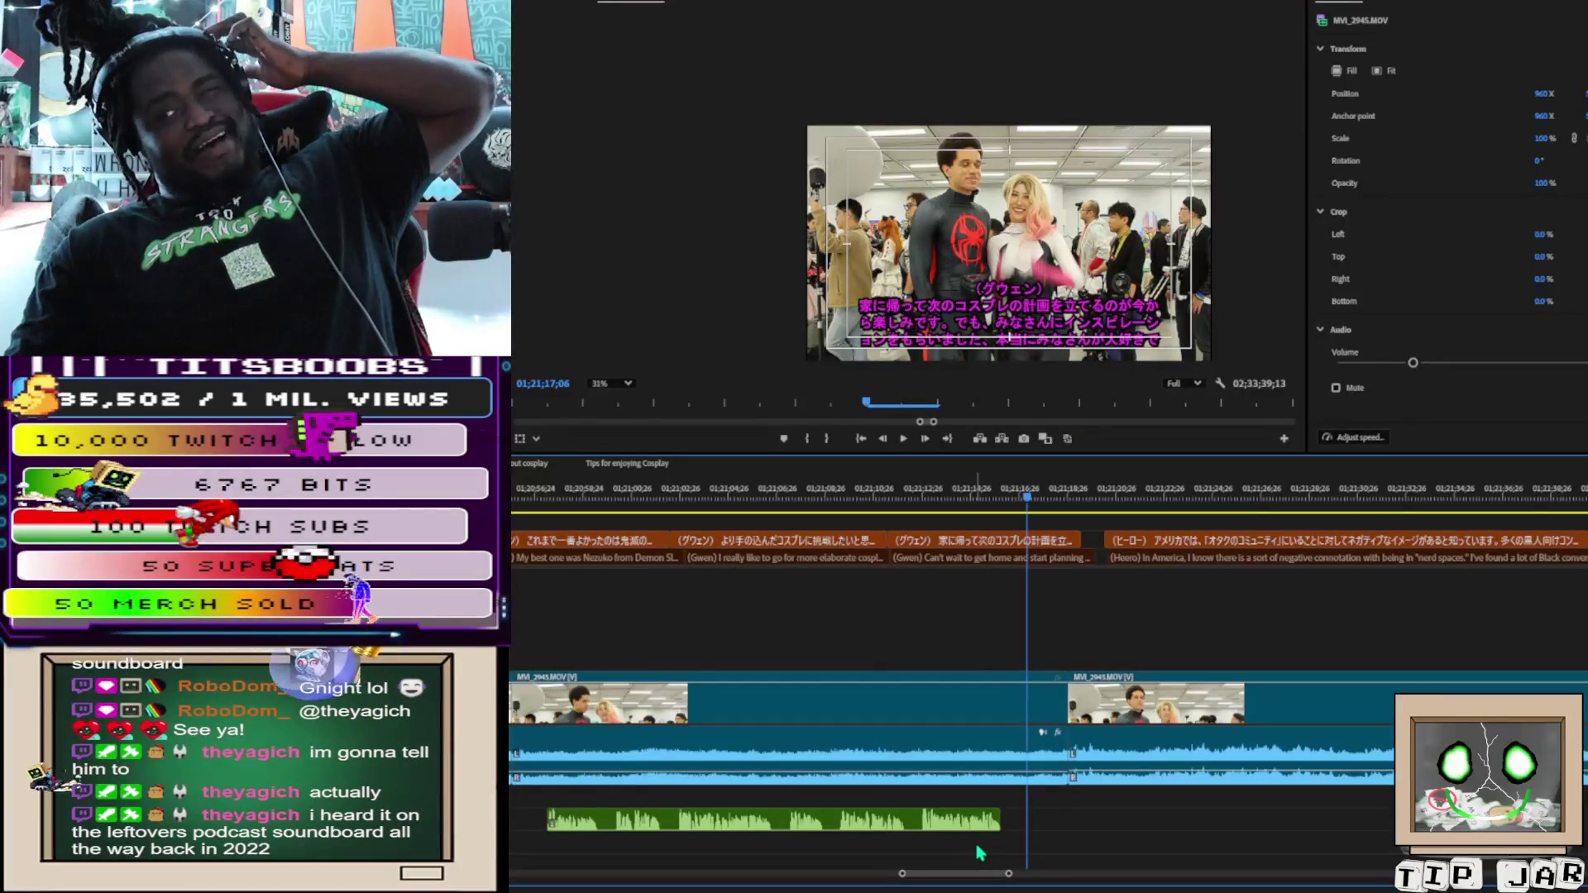
drag(610, 831, 1098, 828)
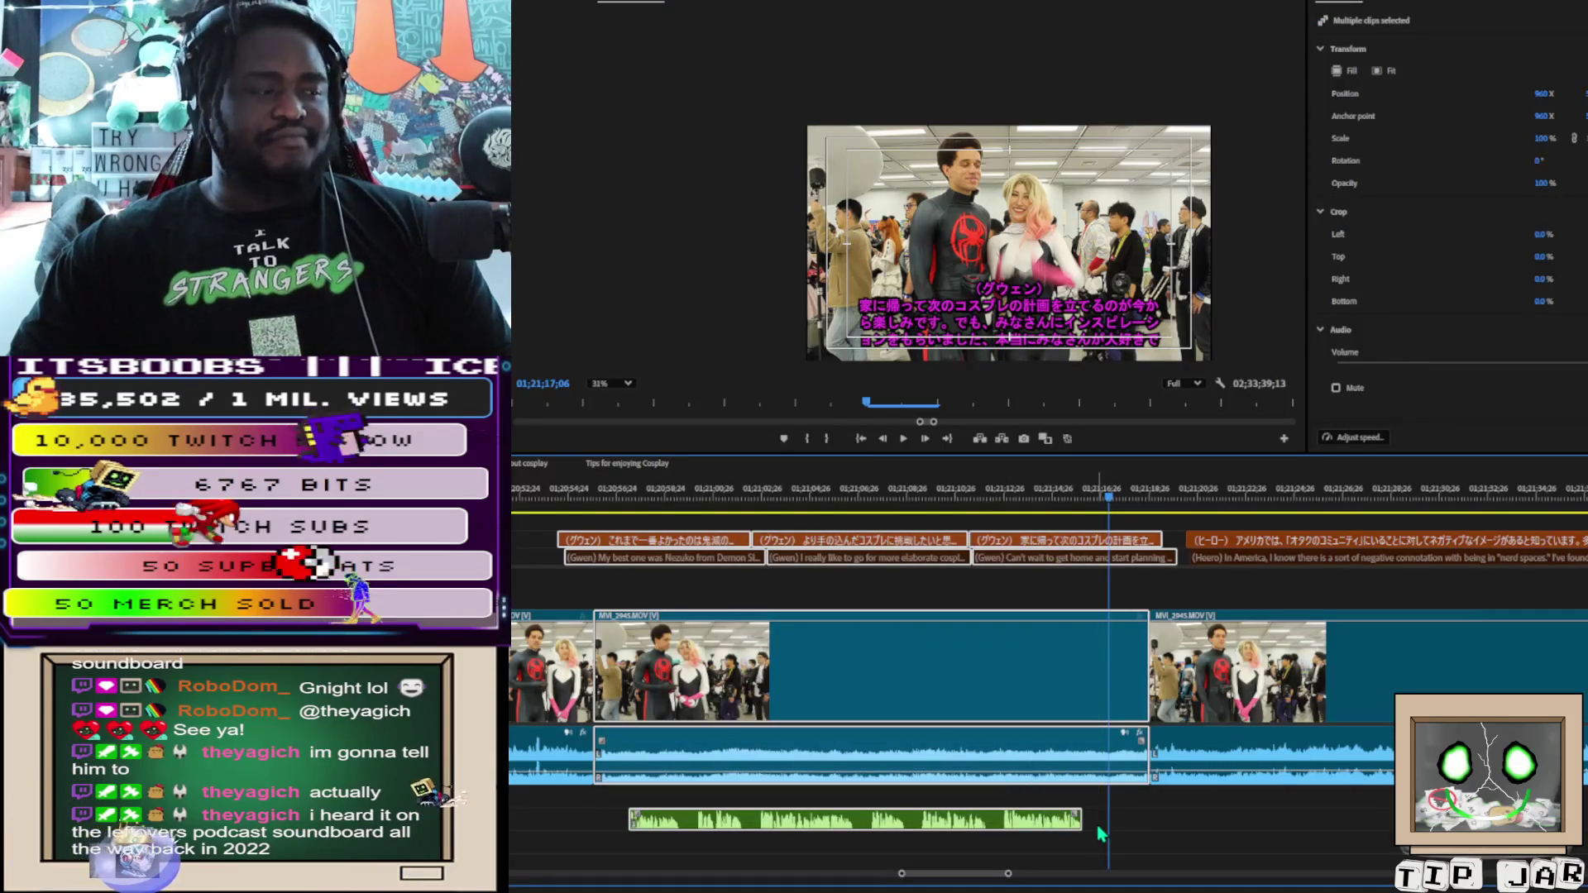
Clear the selection, zoom out to the whole timeline, and jump to around 00;36
click(1098, 833)
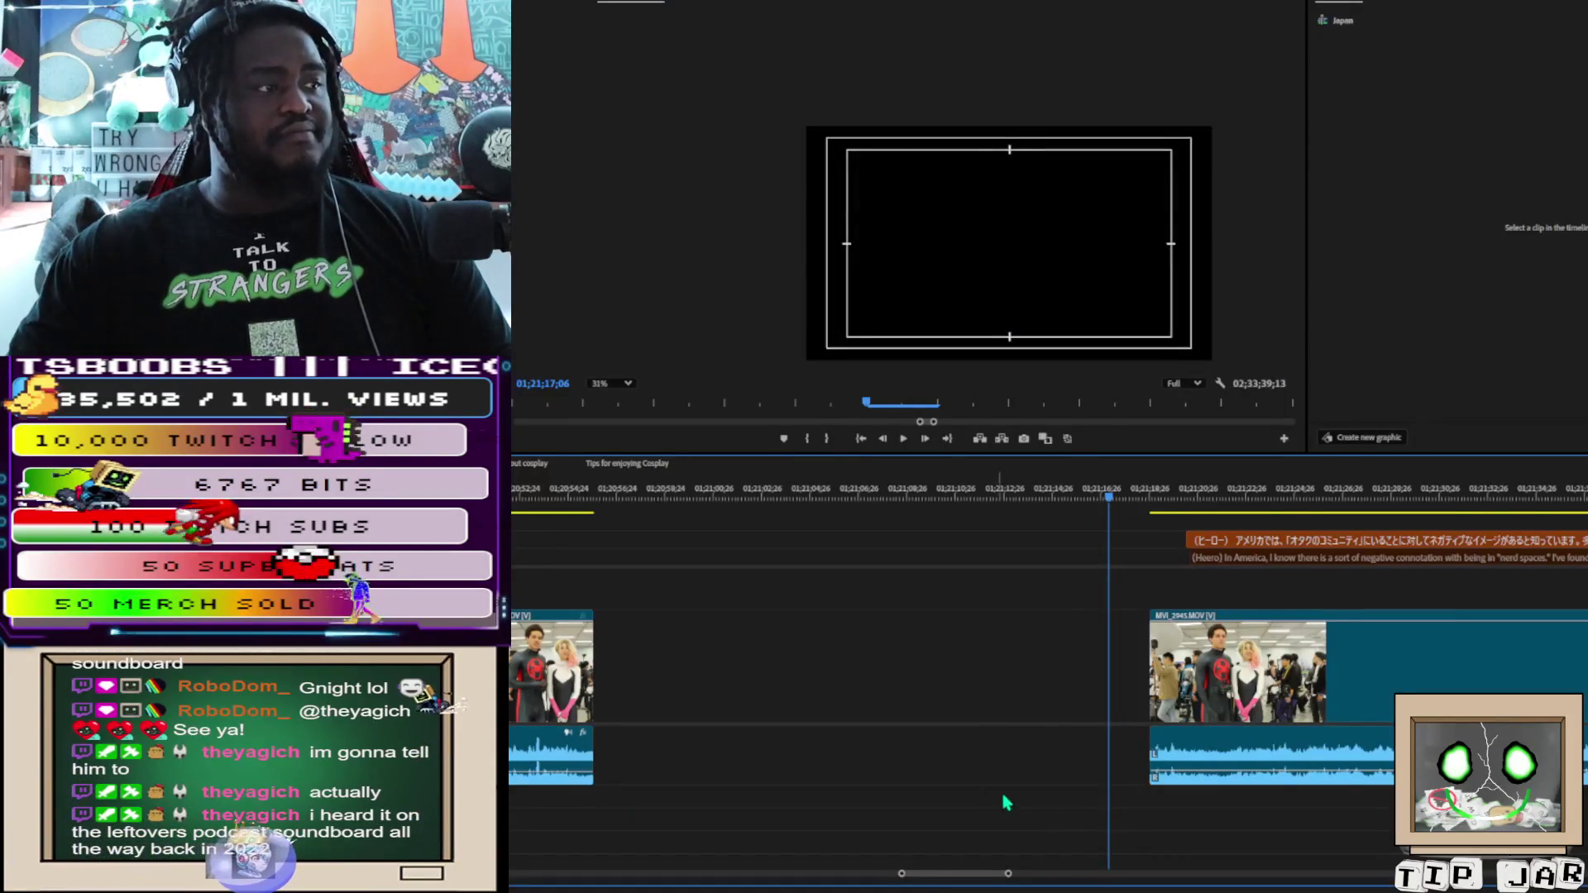
key(minus)
key(minus)
key(minus)
key(minus)
key(minus)
key(minus)
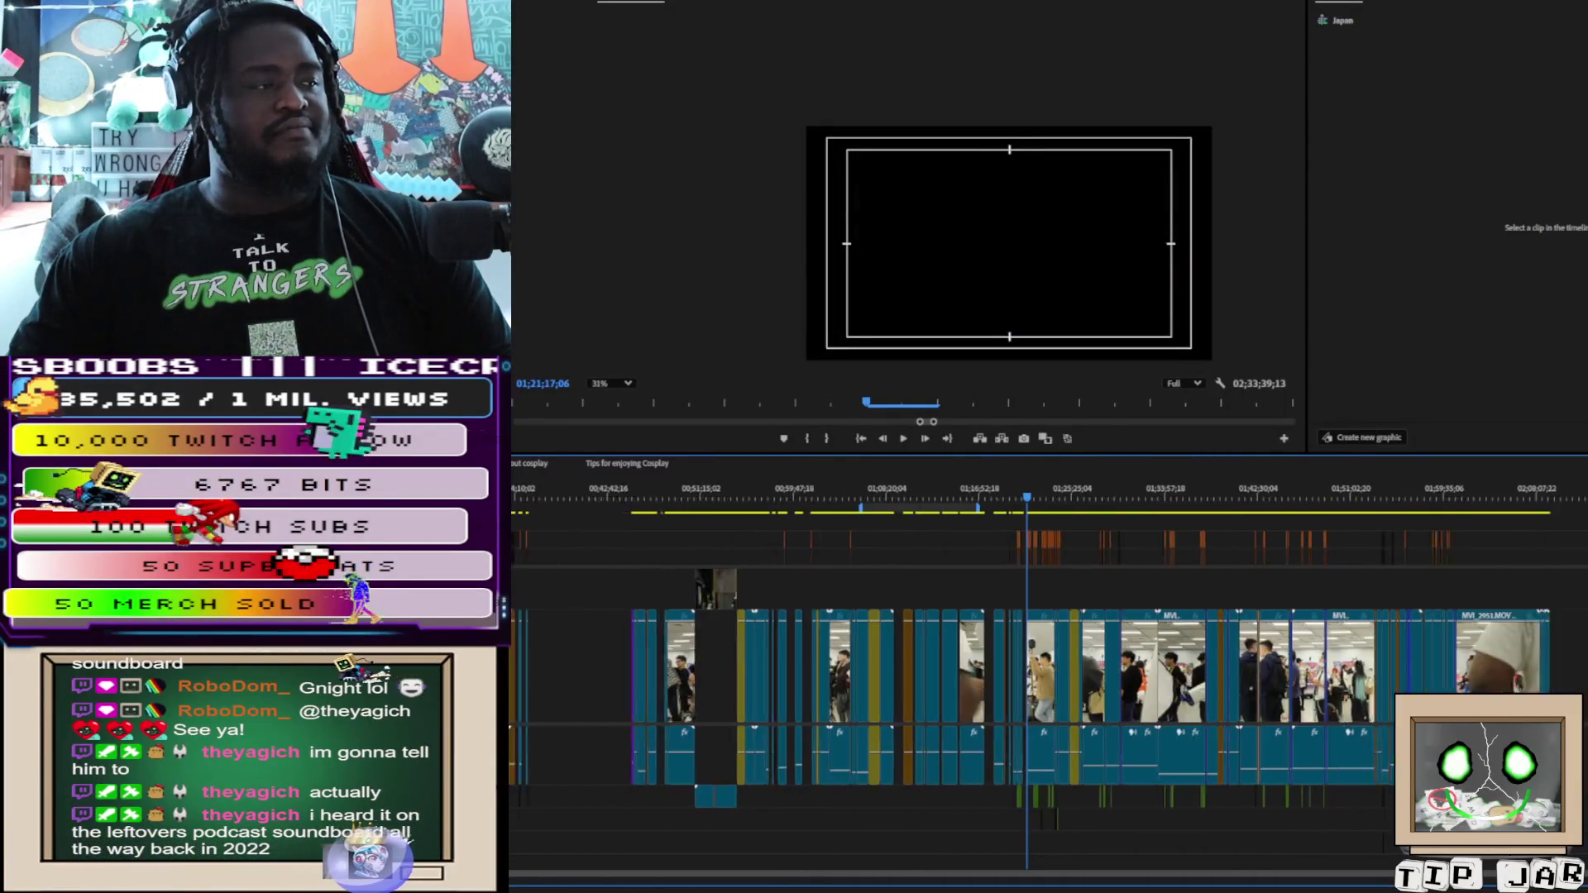
click(597, 497)
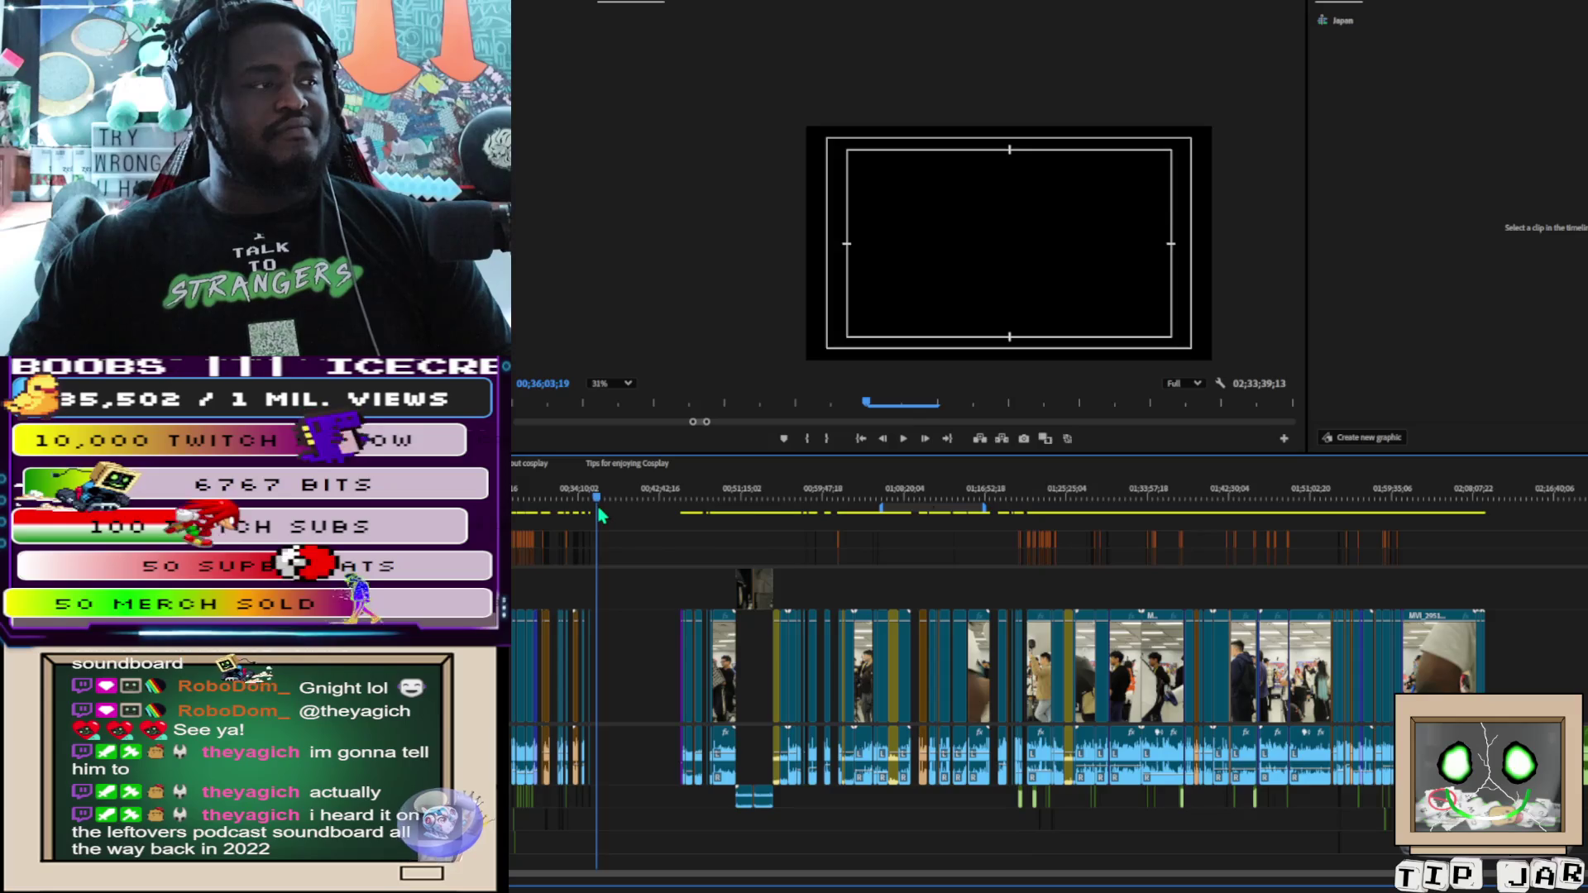
scroll(1001, 662, up, 5)
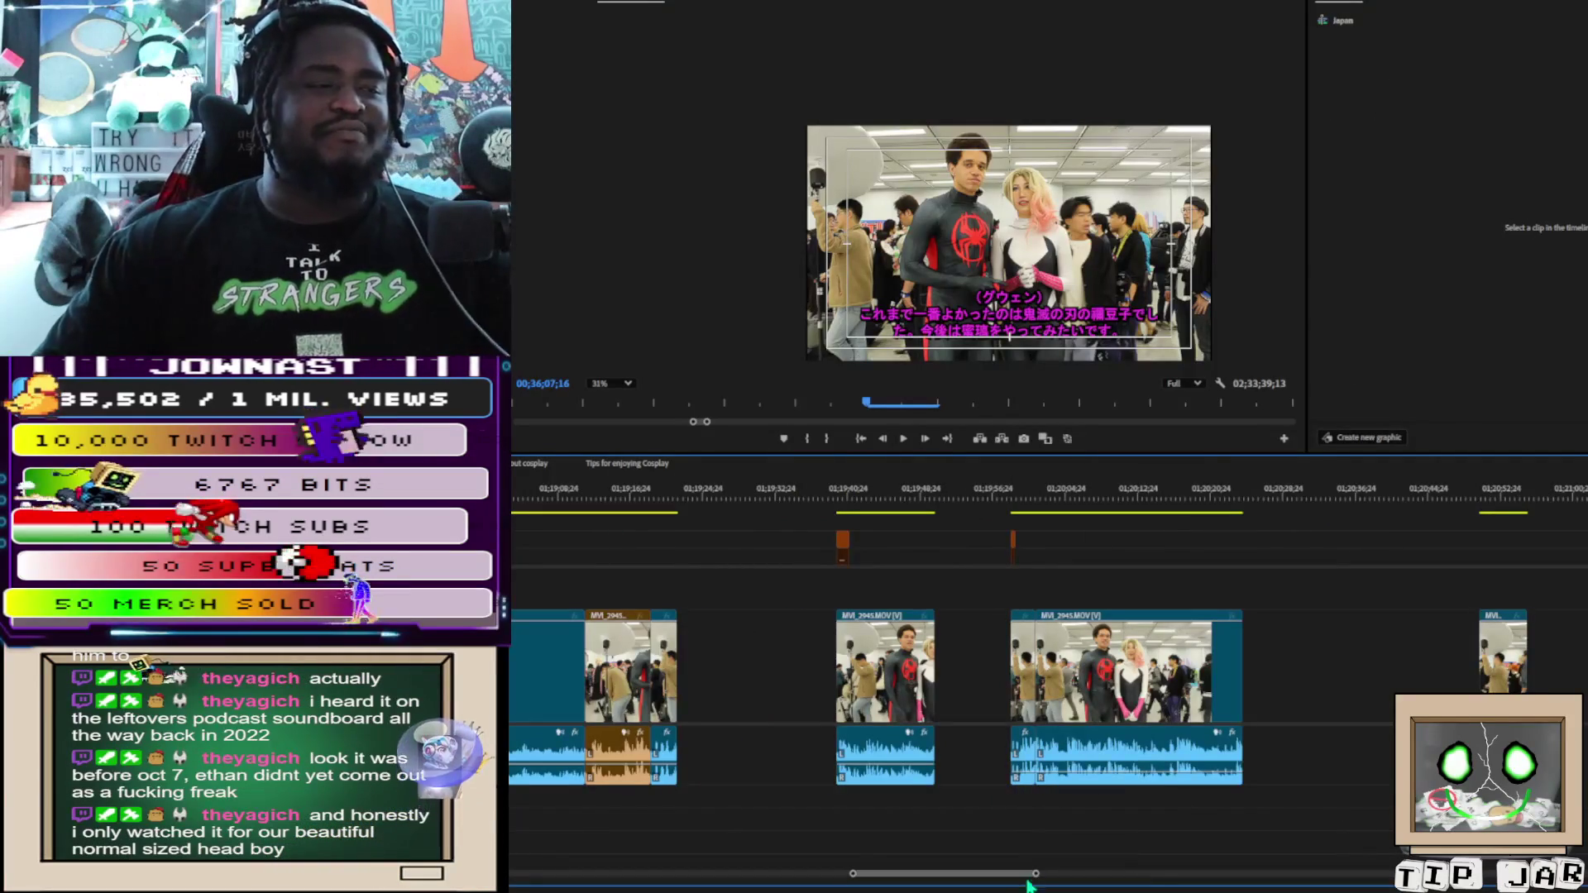
scroll(1041, 873, down, 5)
scroll(584, 678, up, 10)
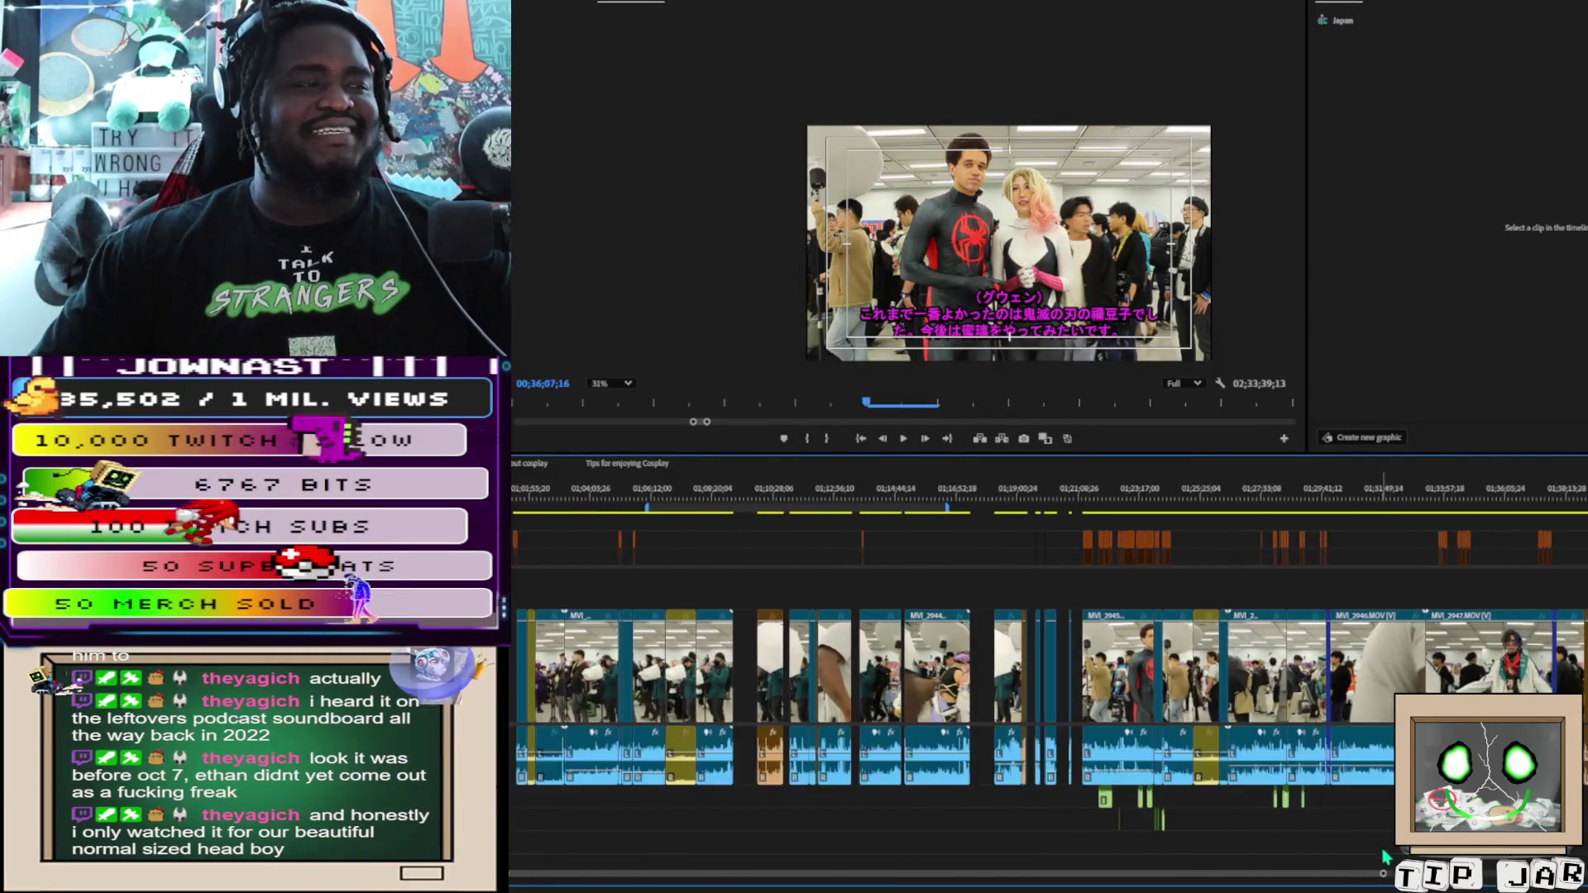
scroll(577, 671, up, 3)
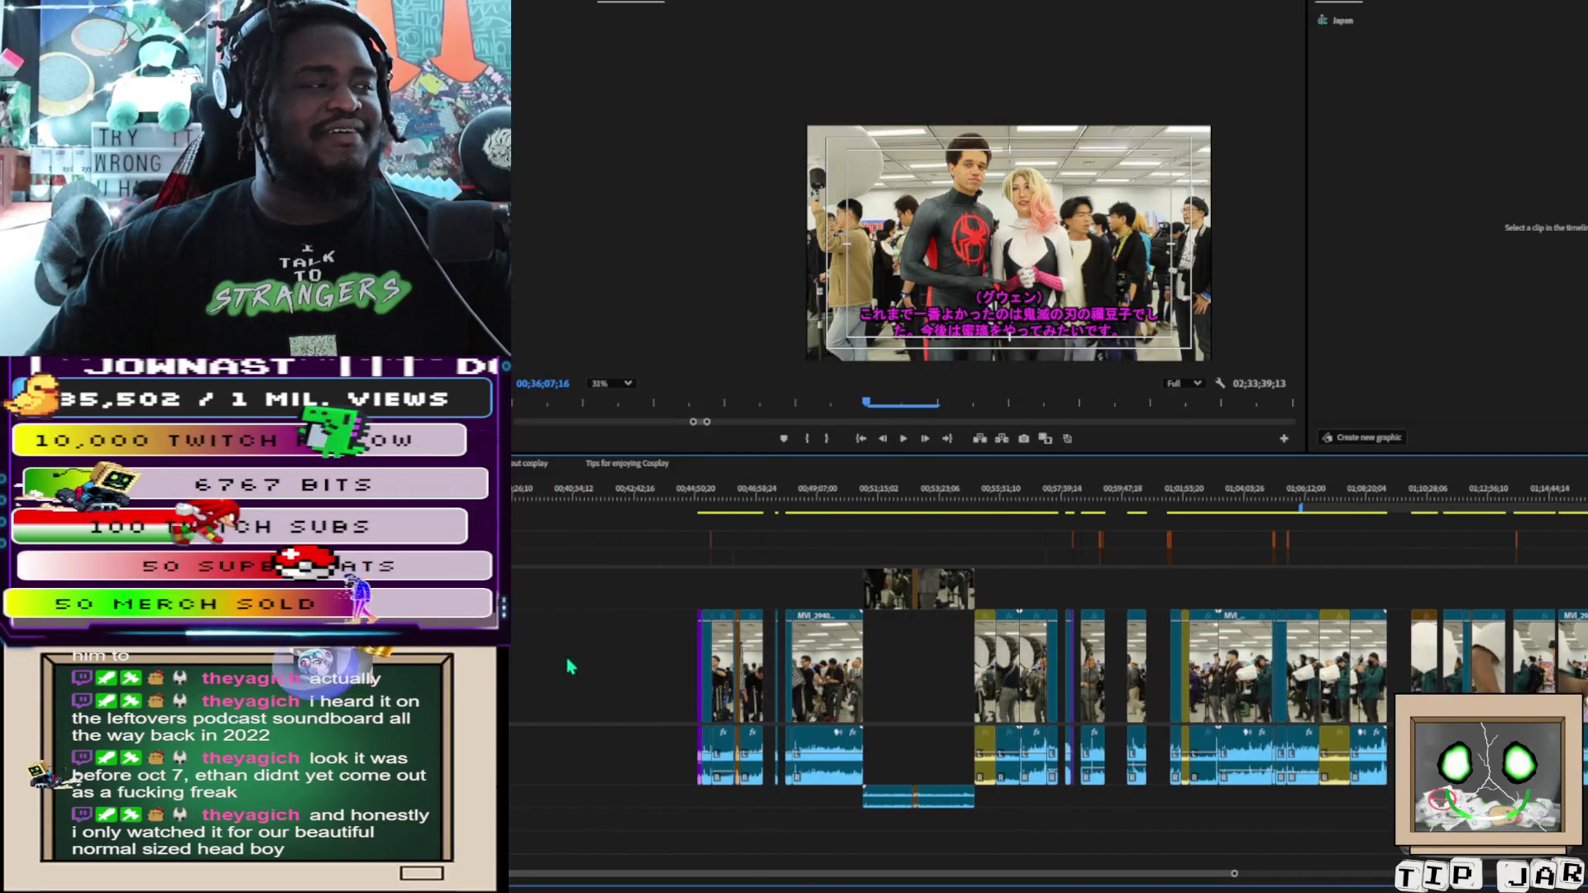
Skip through the next two edit points, then zoom in on the Gwen section near 01;21;15
key(Down)
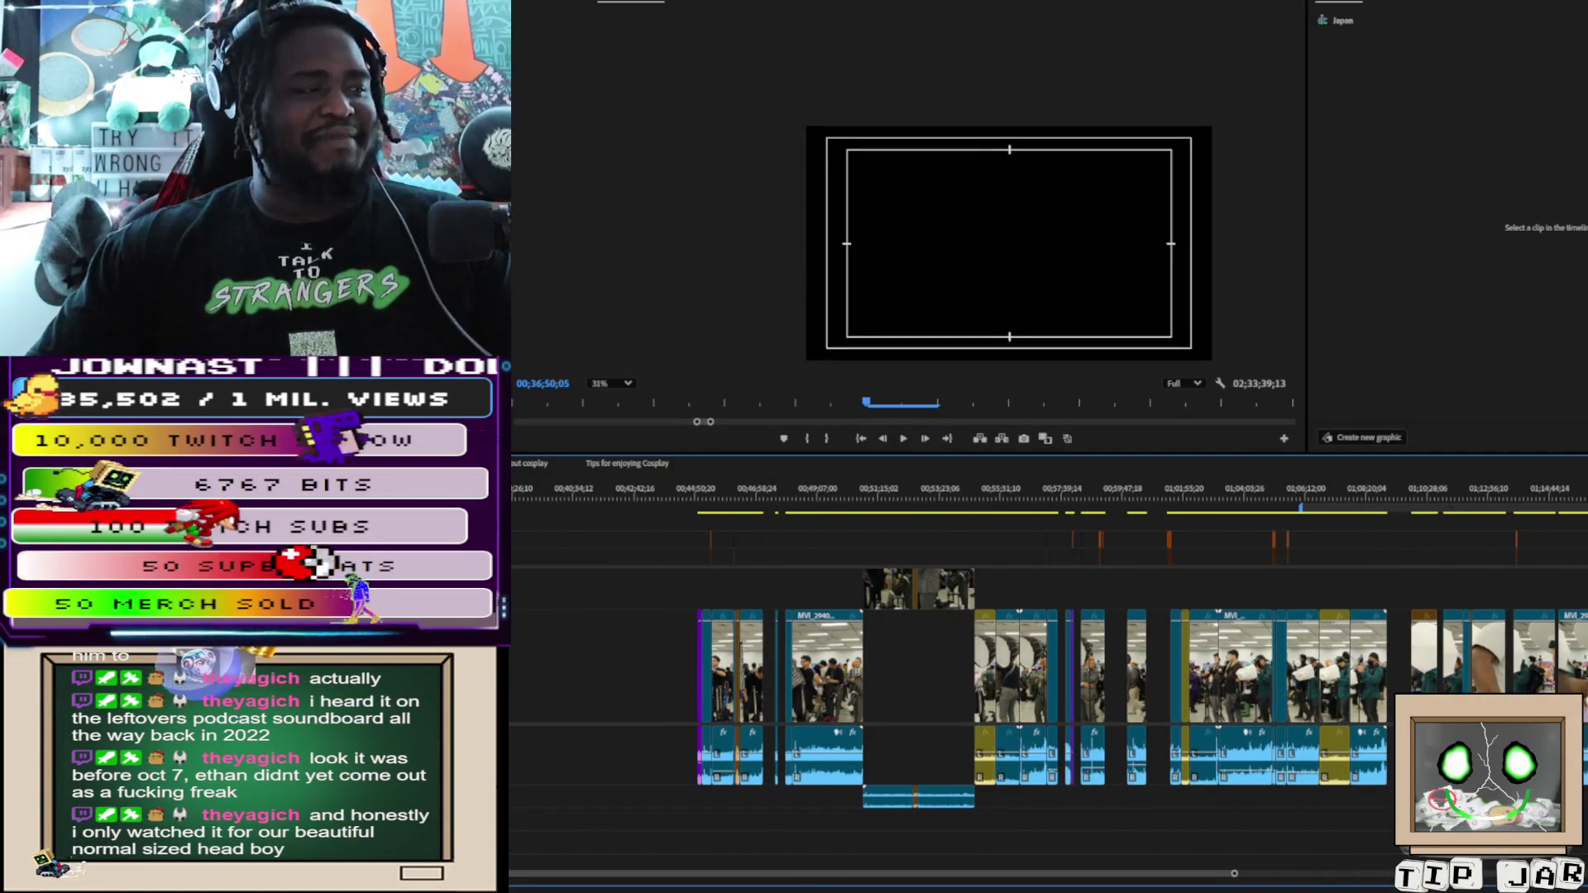
key(Down)
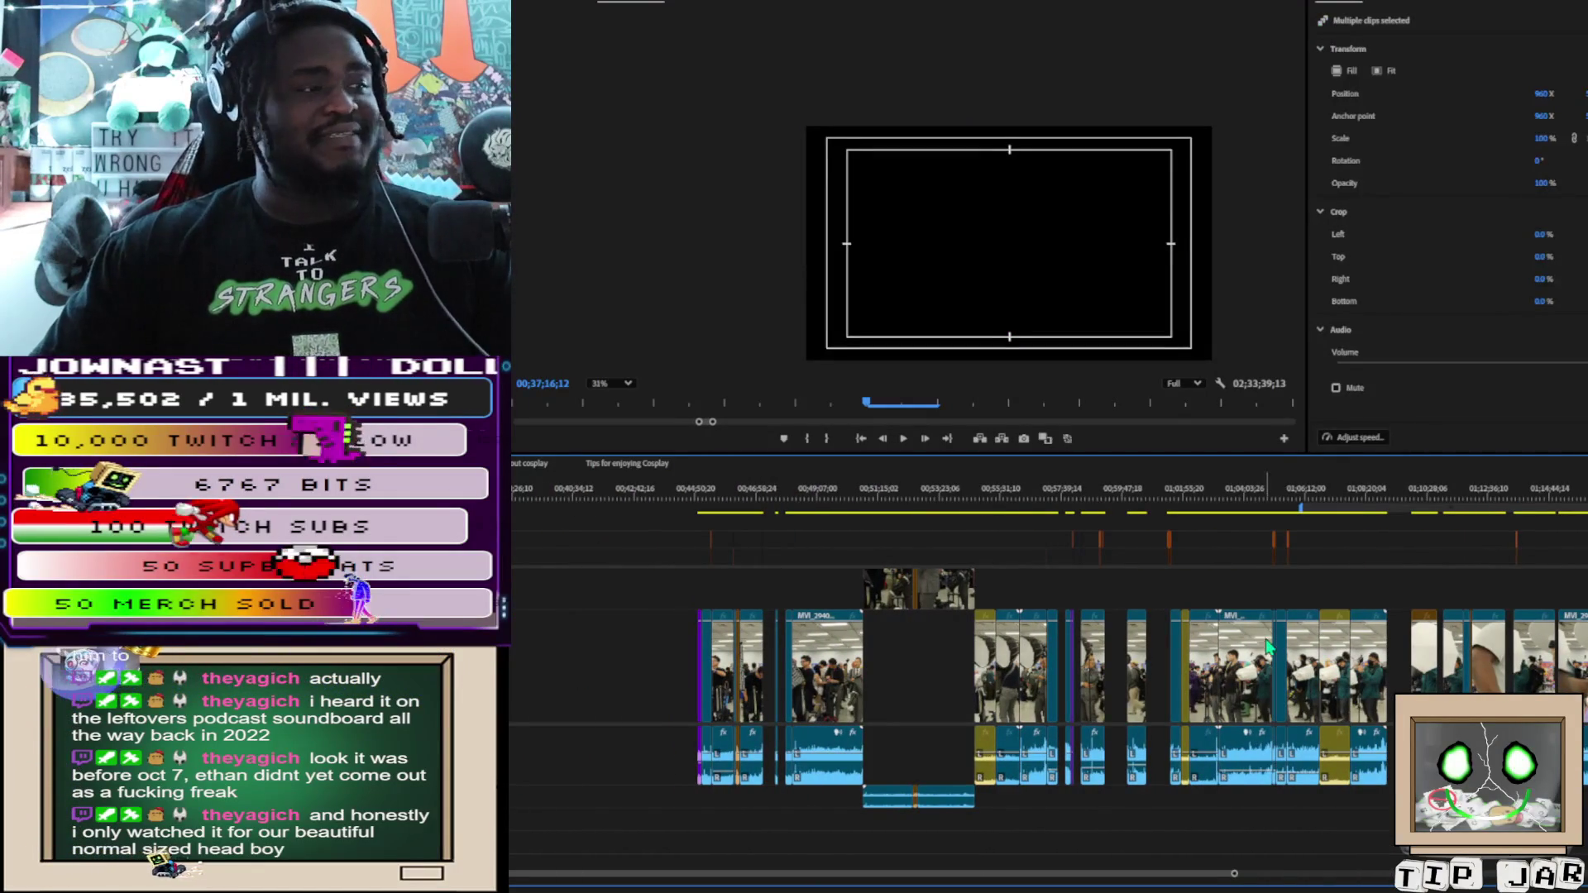
scroll(1411, 510, down, 5)
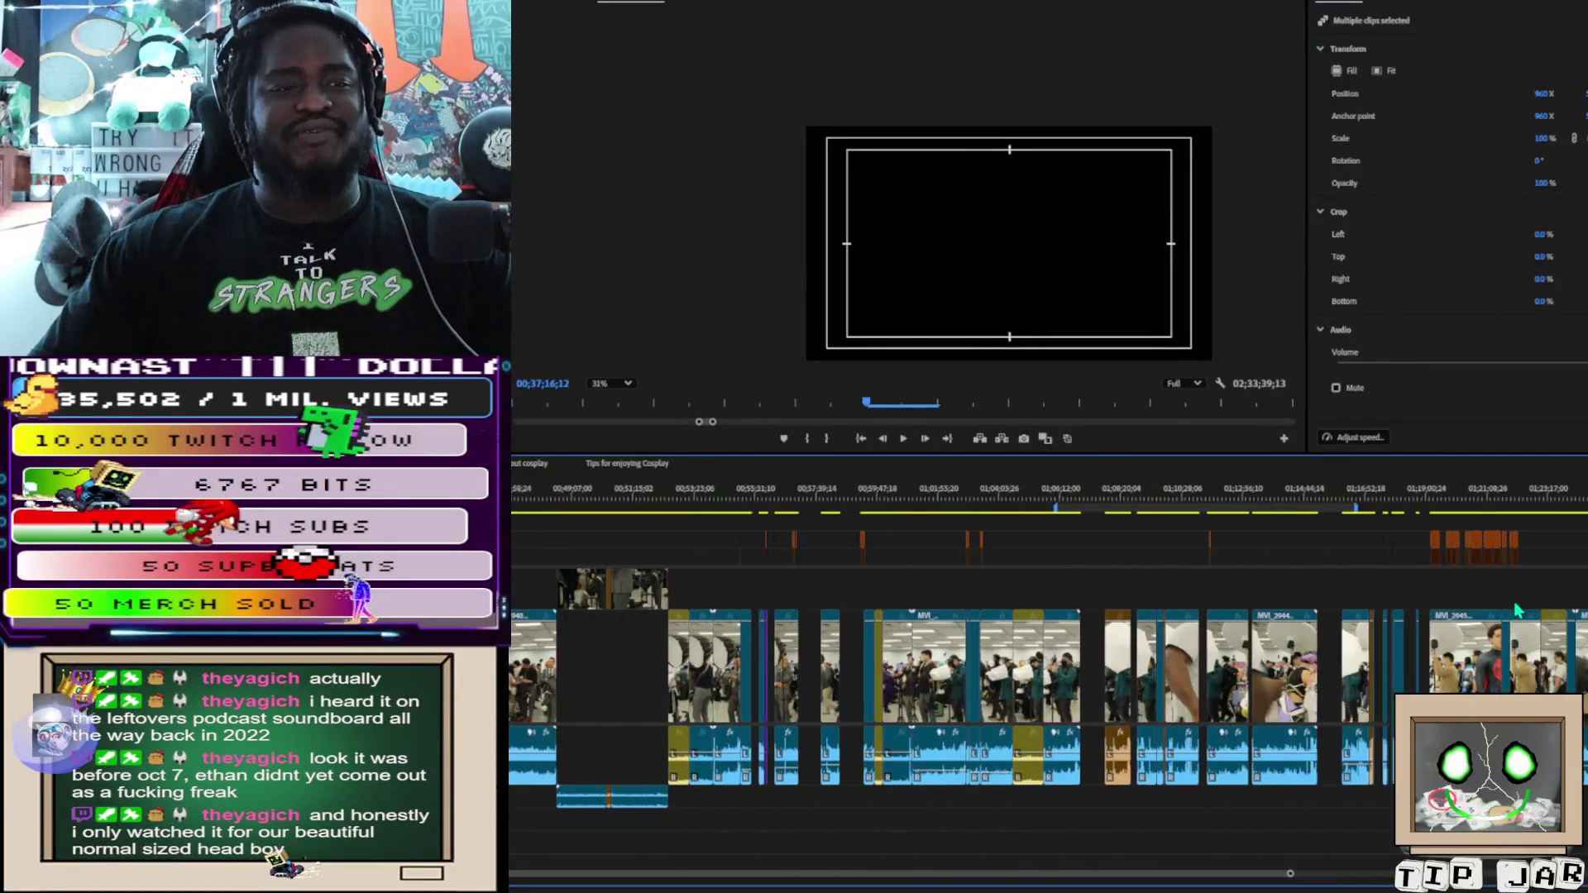
click(1408, 505)
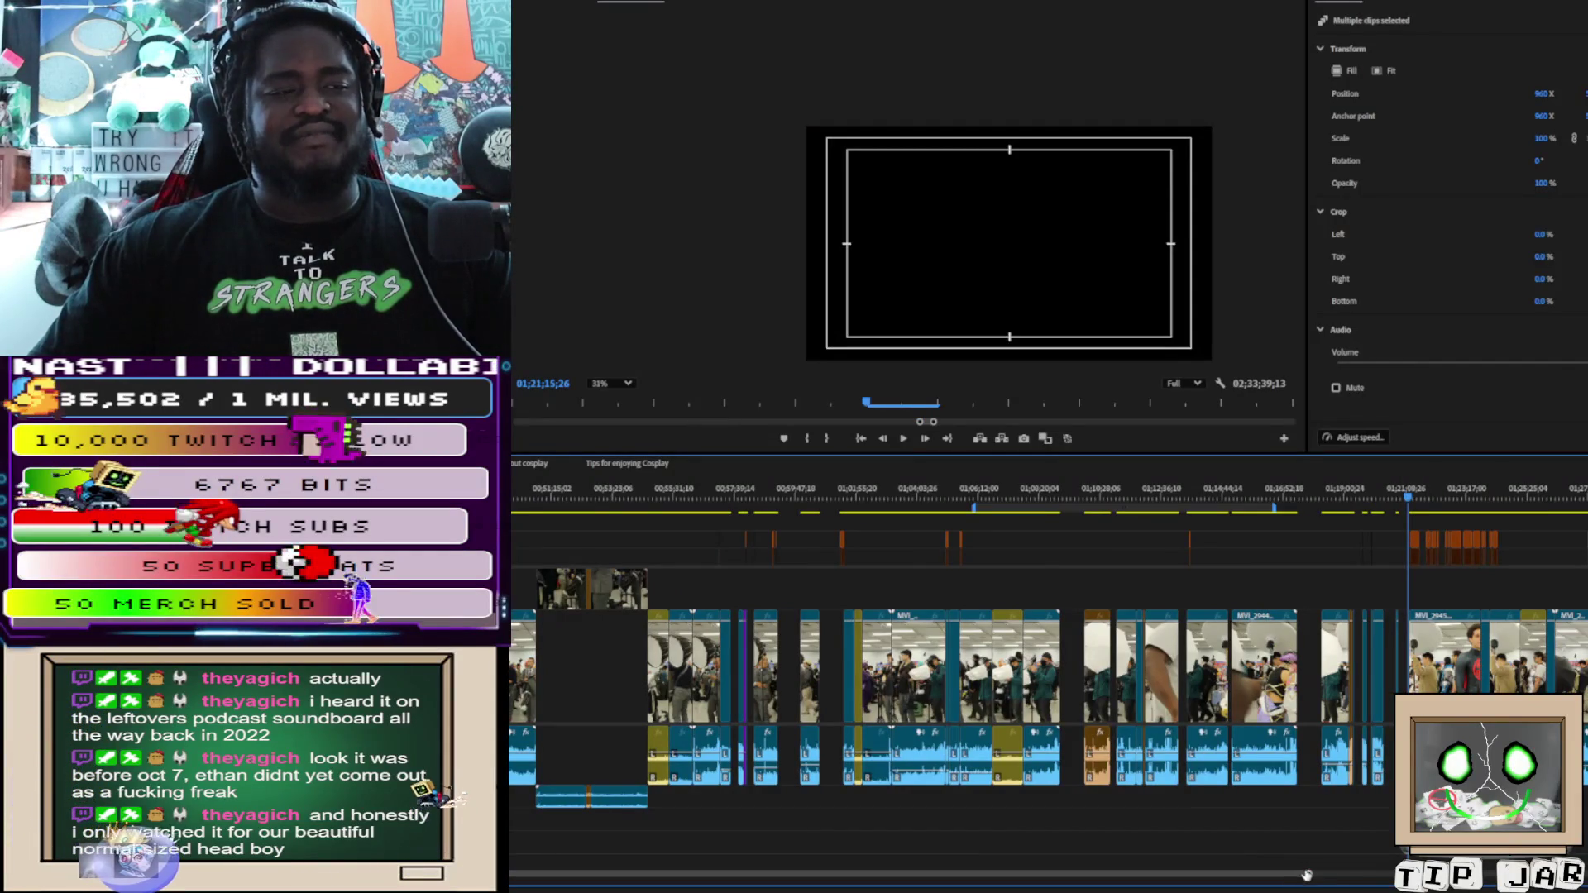
key(equal)
key(equal)
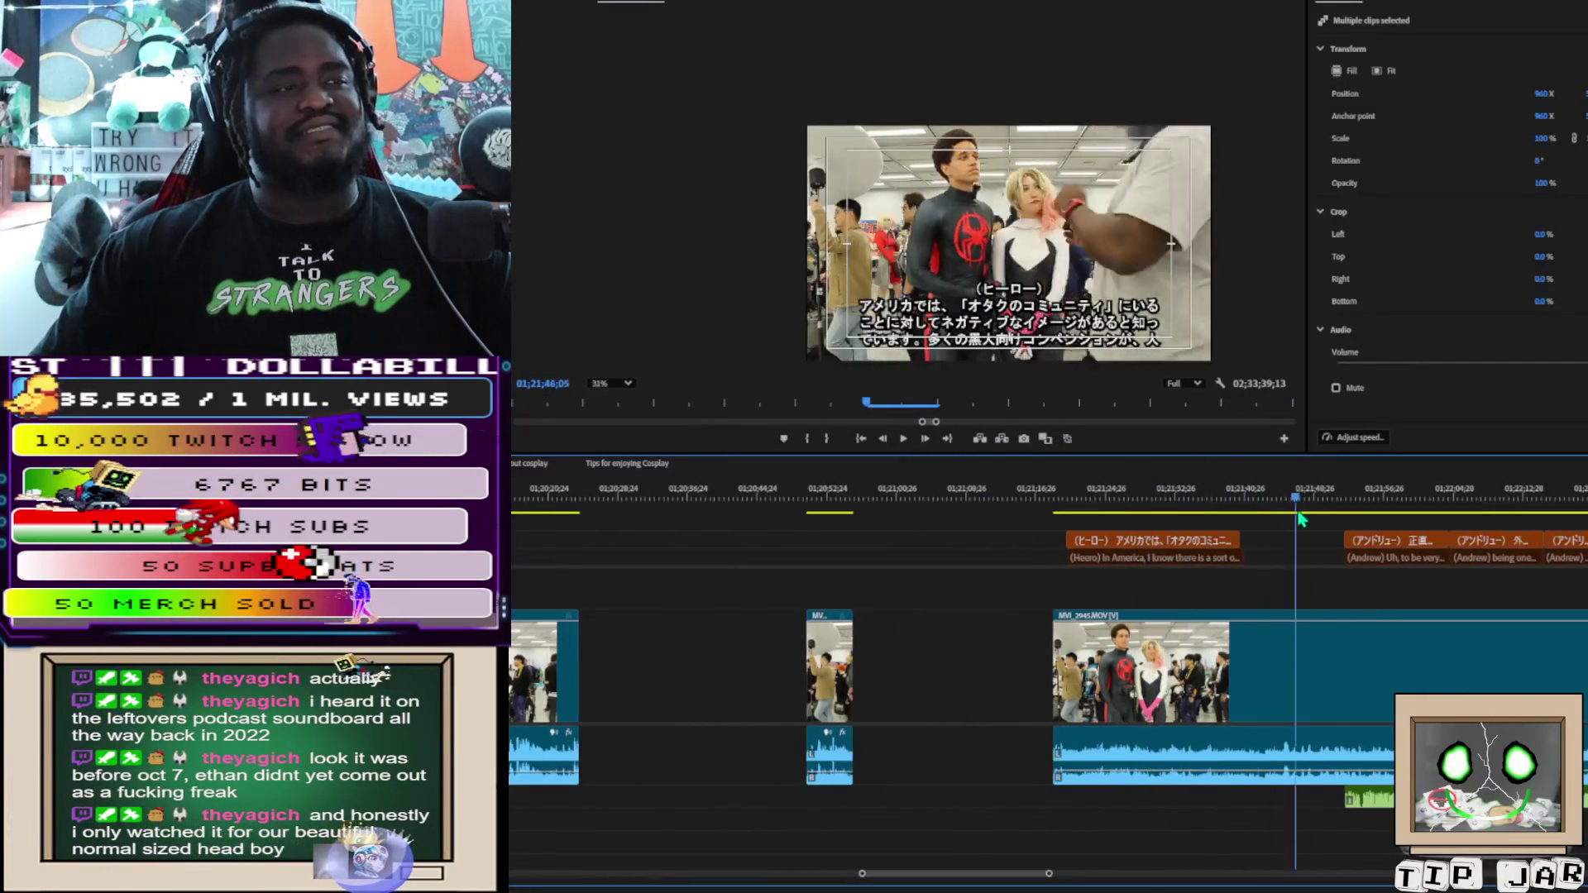
Play from Hero's question at 01;21;22 and split the interview clip at about 01;21;57
click(1086, 493)
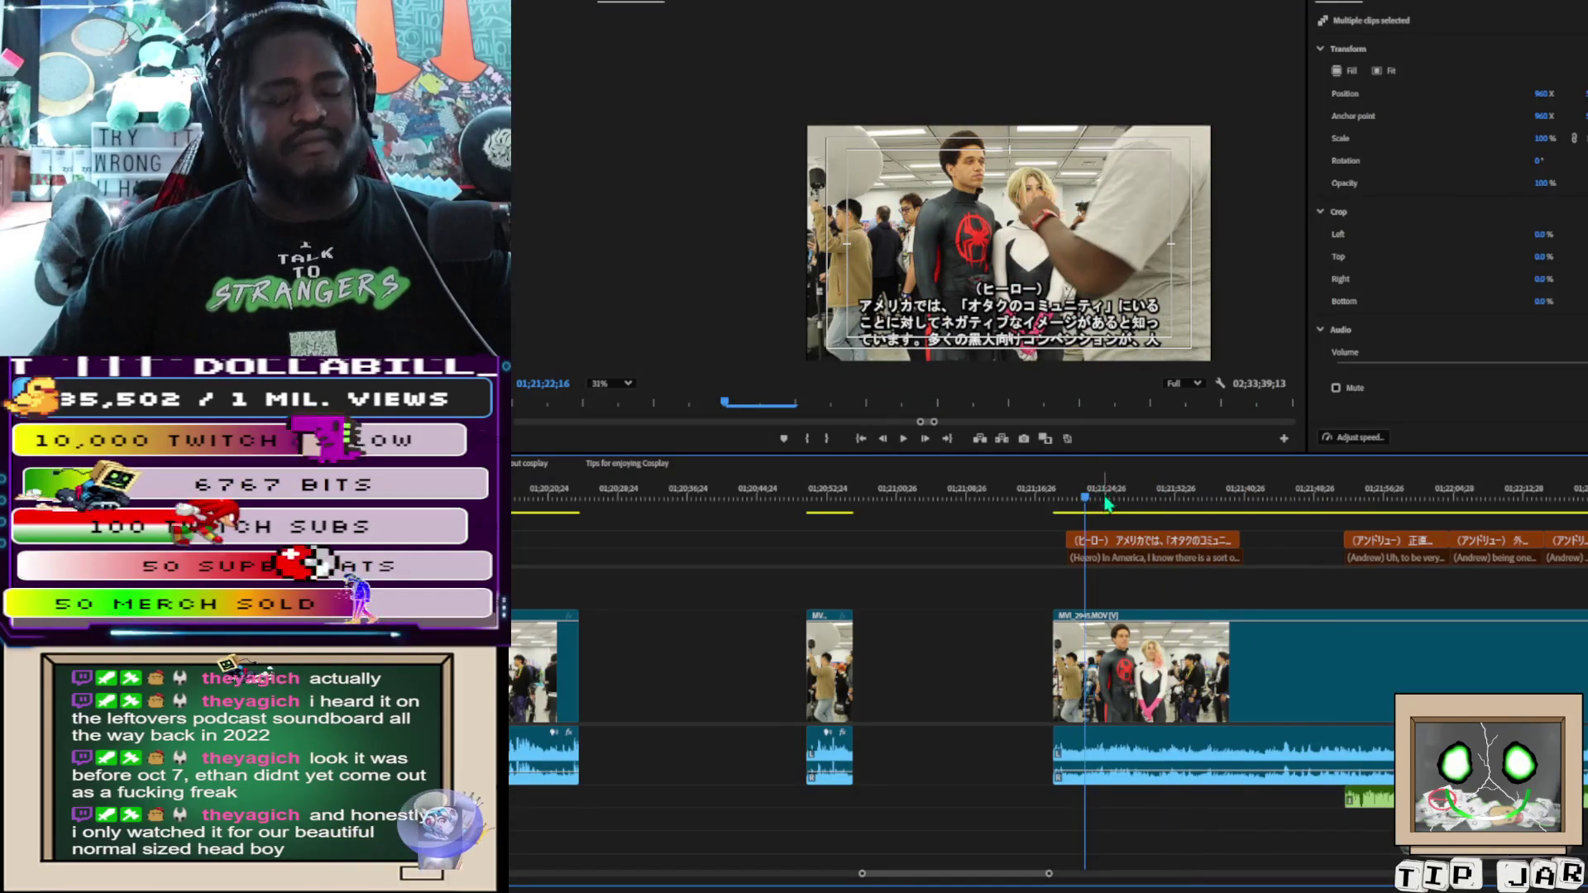
key(space)
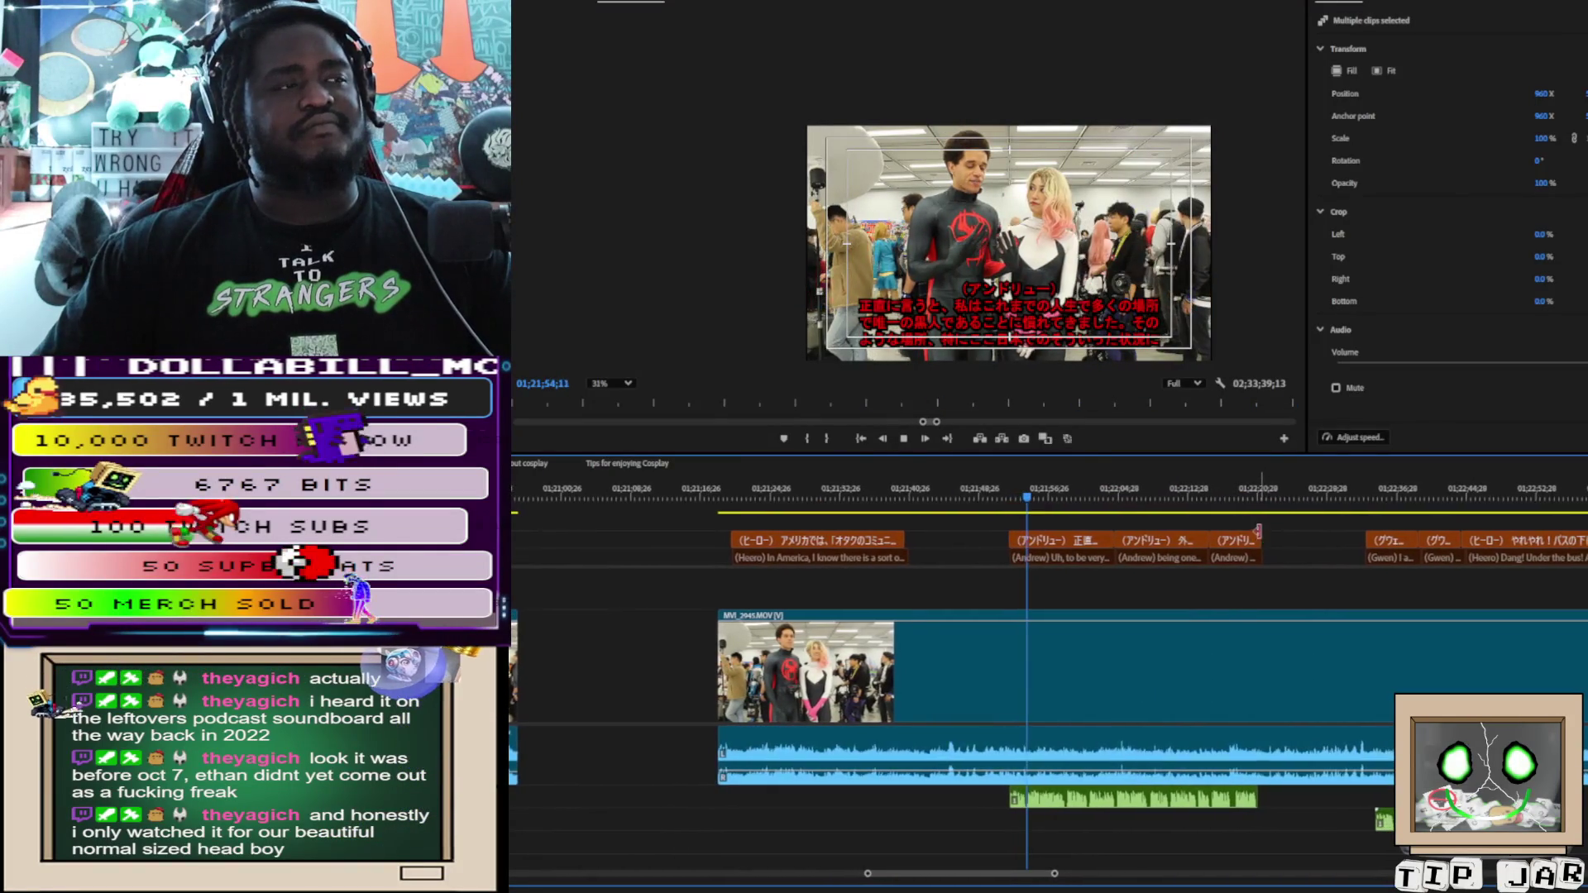
click(985, 734)
key(space)
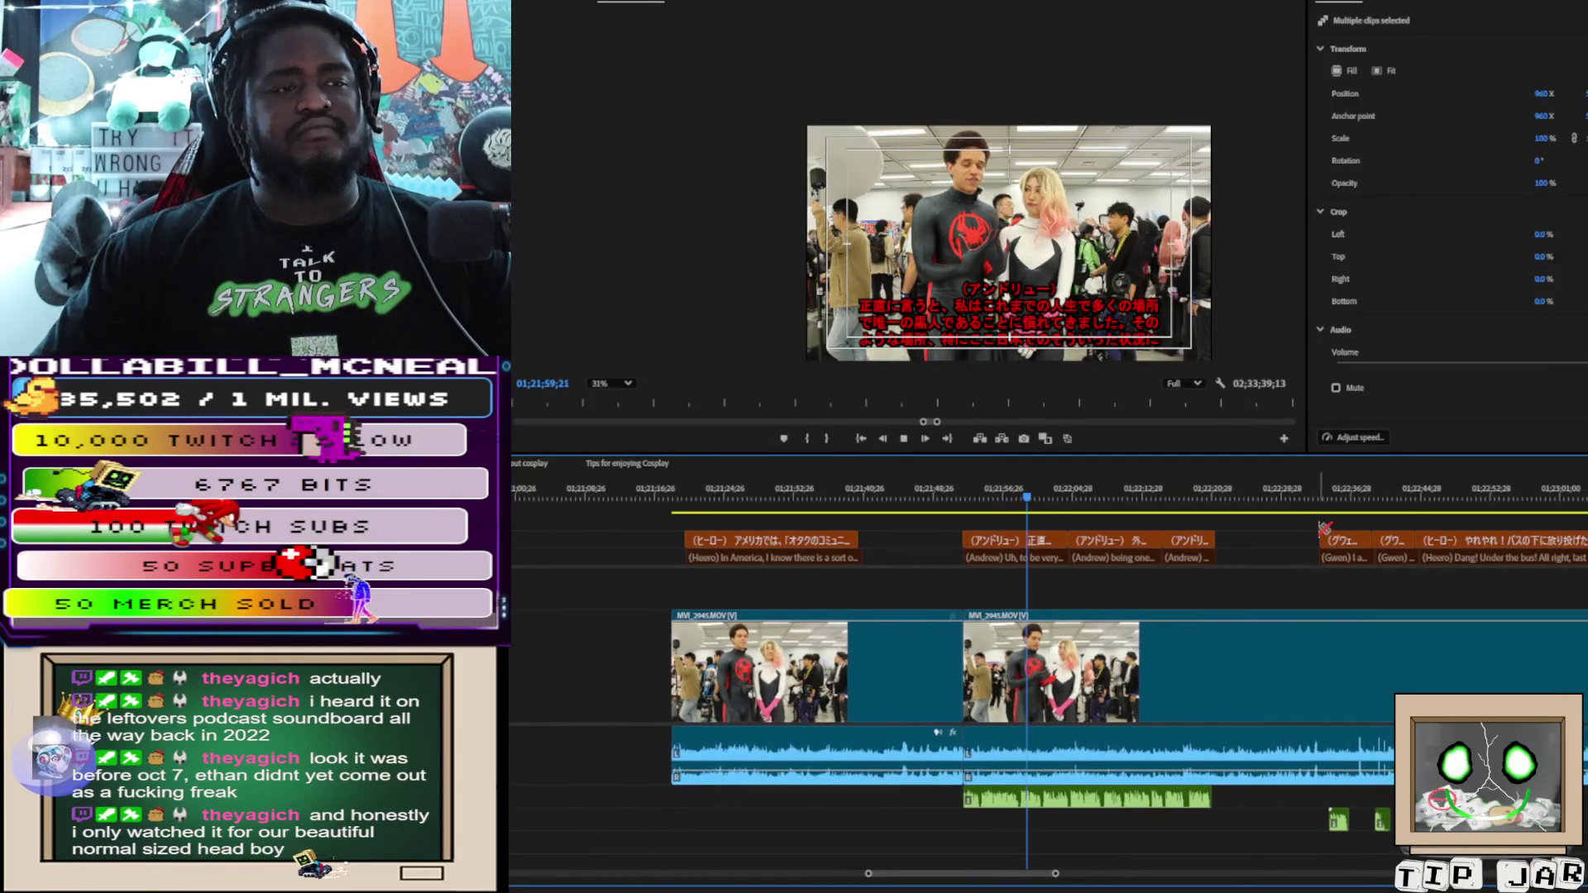
Skip ahead to Gwen's answer and split the clip again at about 01;22;41
click(1319, 513)
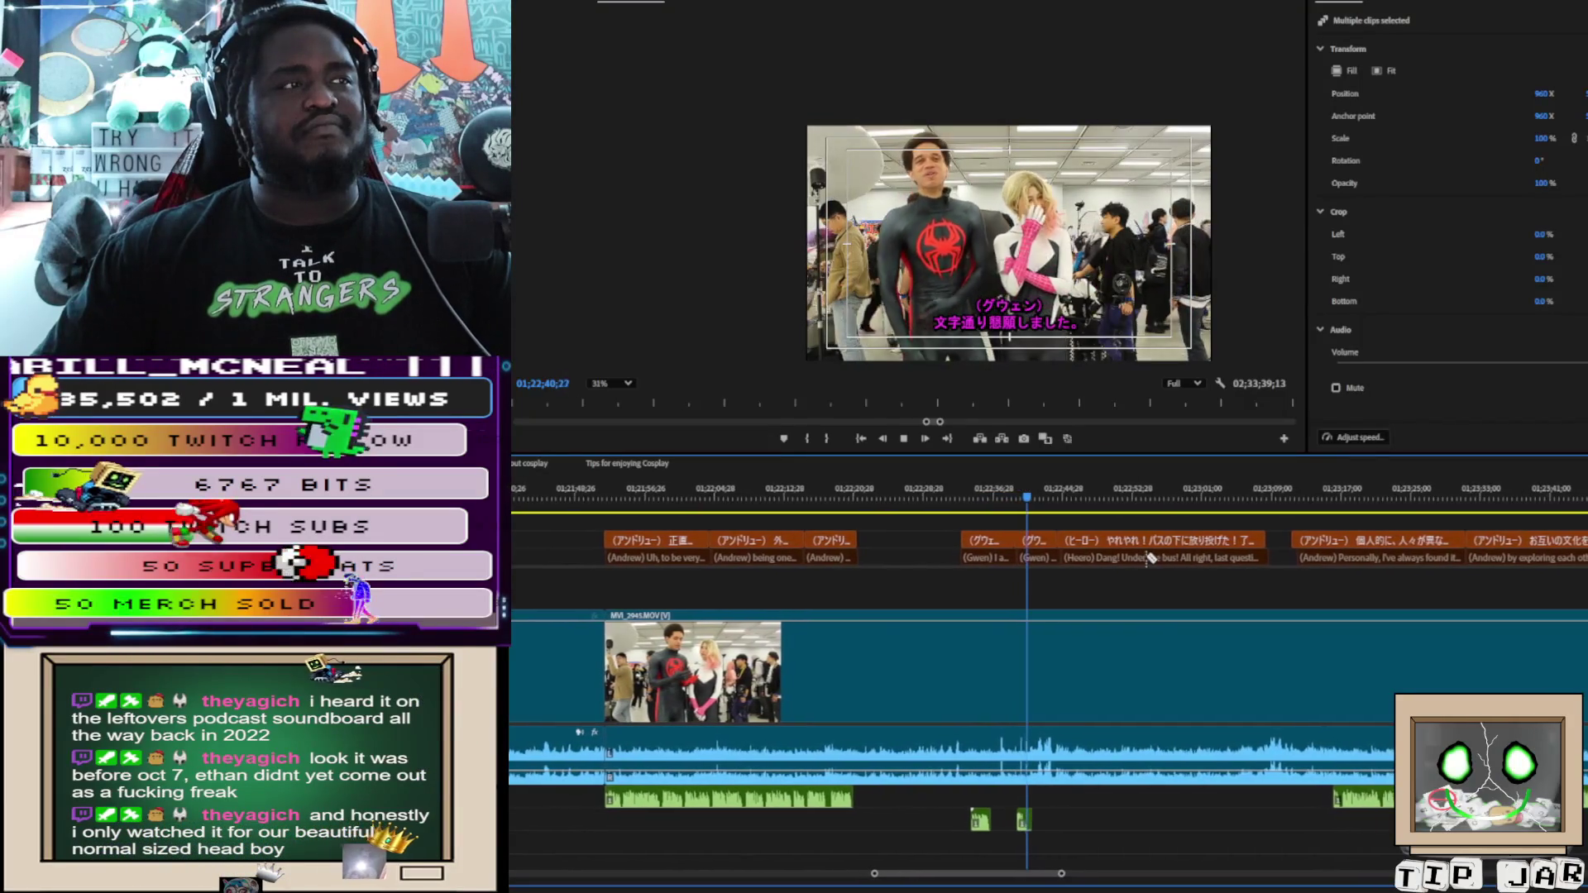
key(space)
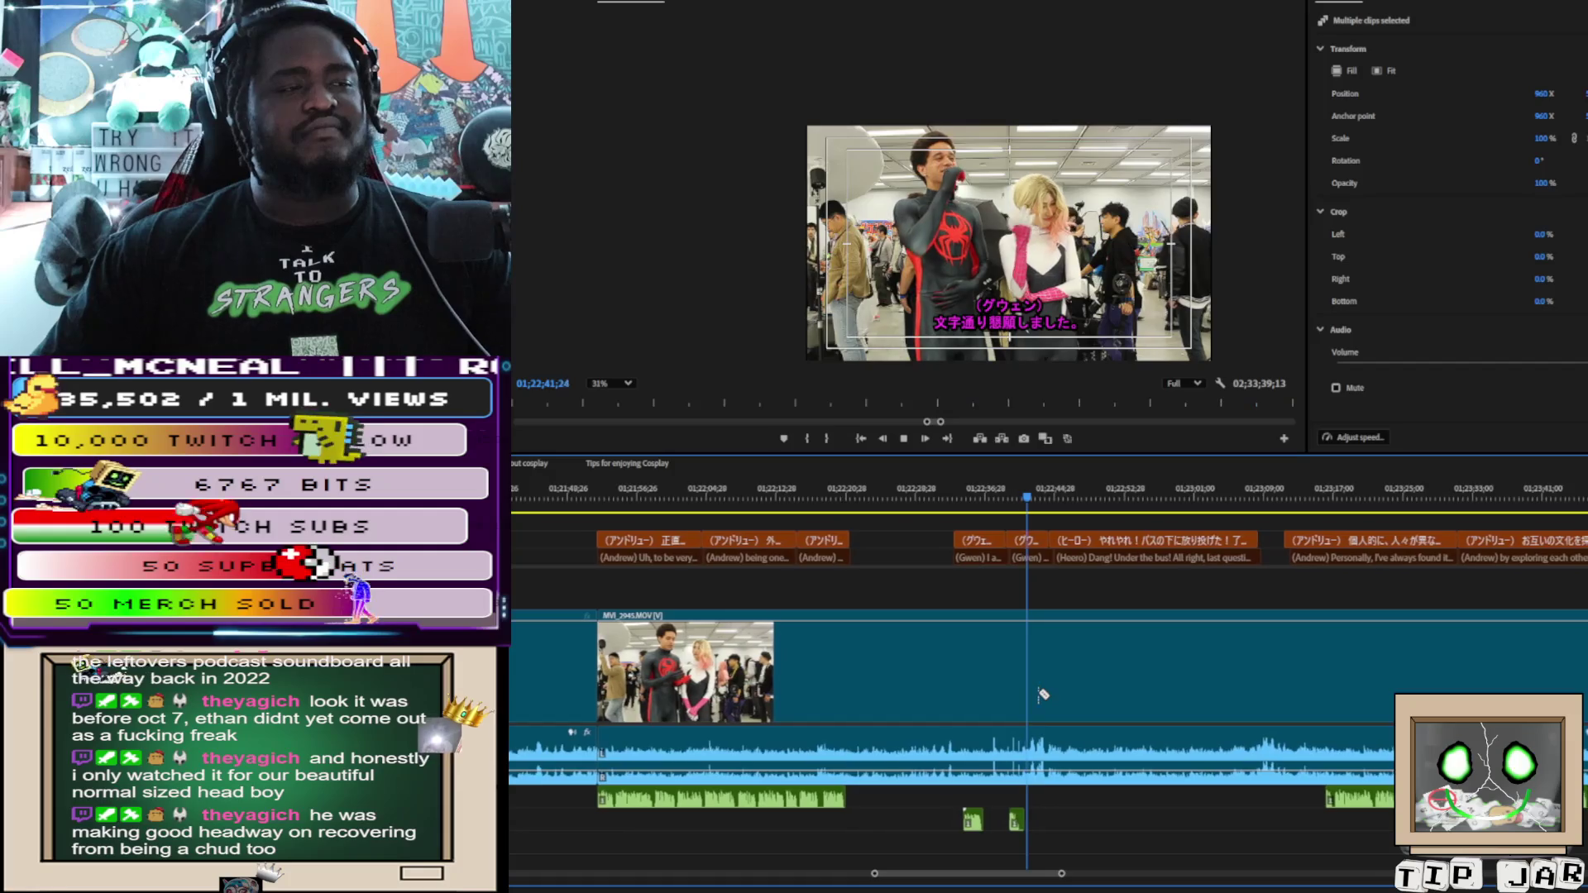
click(1036, 693)
key(space)
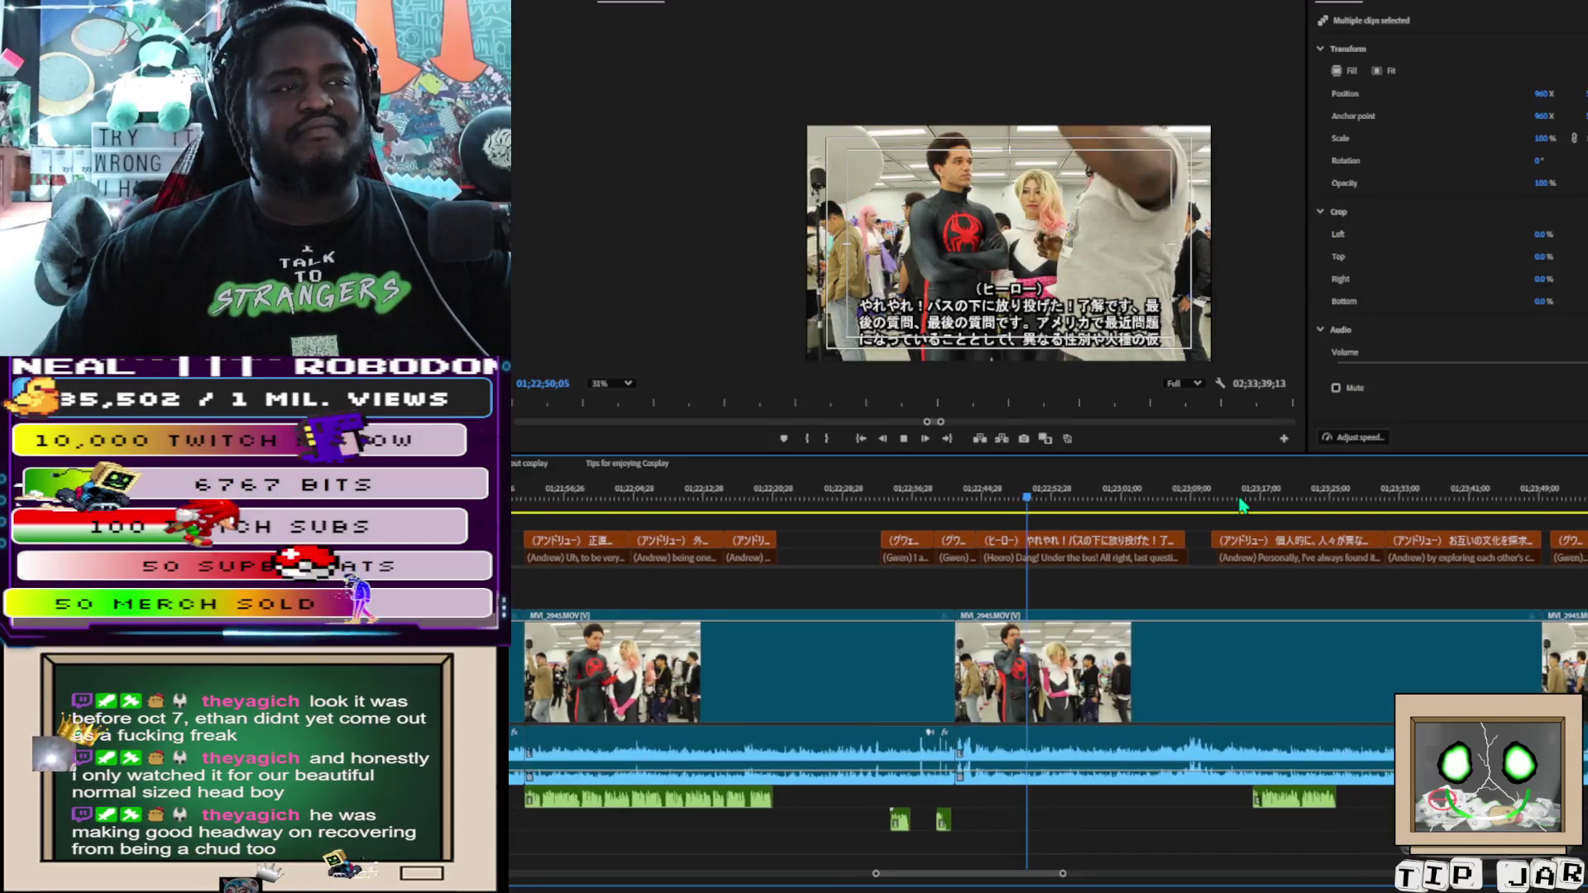
Skip ahead to Andrew's next answer near 01;23;14 and select the MVI_2945.MOV piece near 01;24
click(1240, 506)
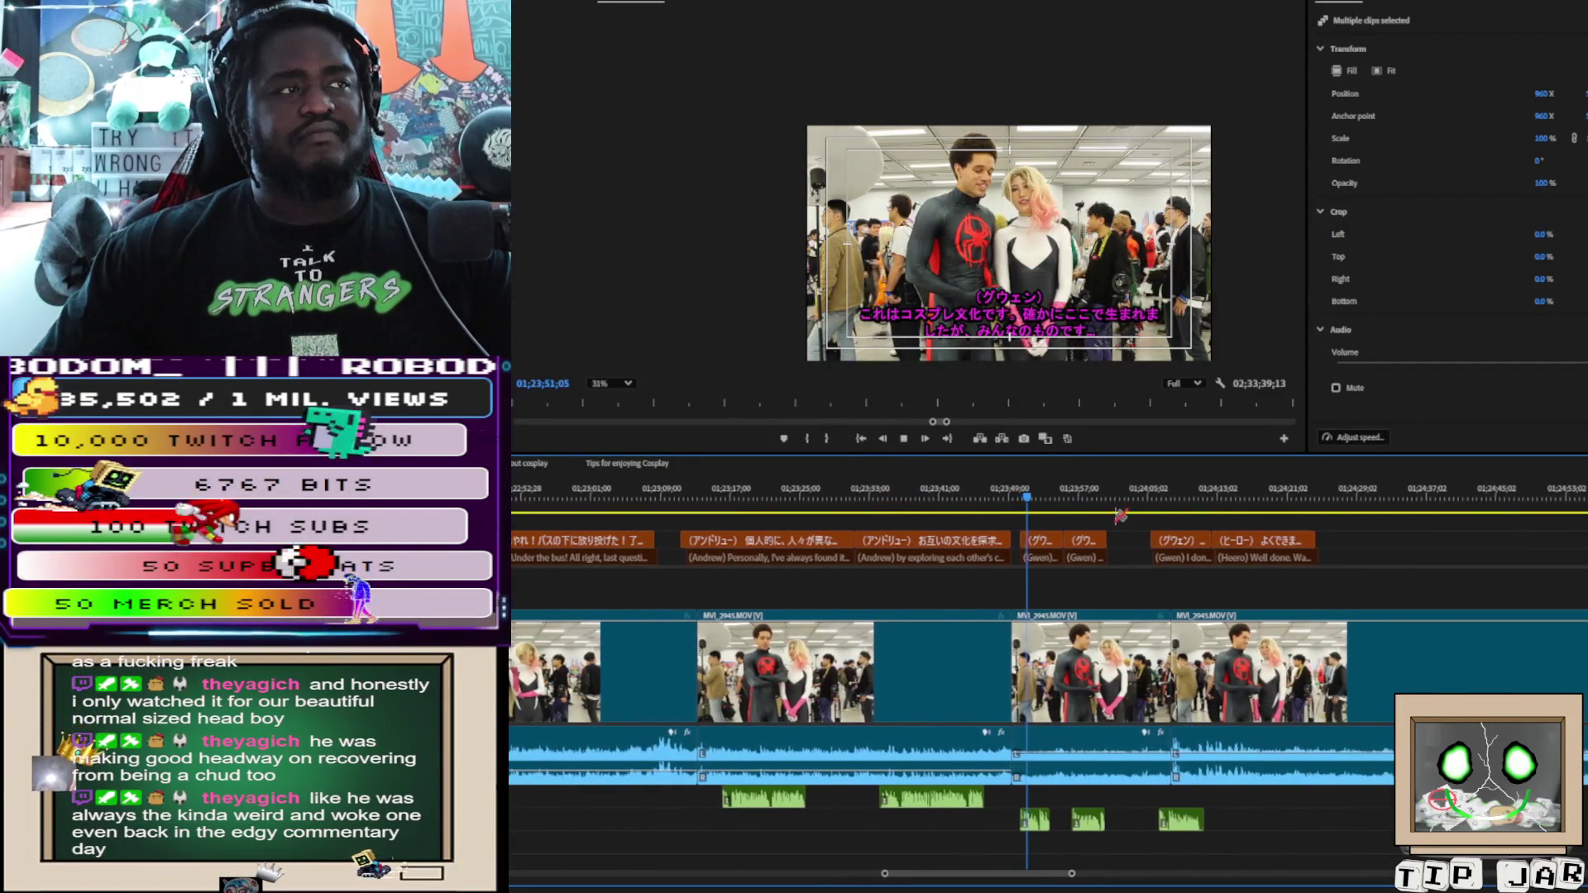
click(1091, 761)
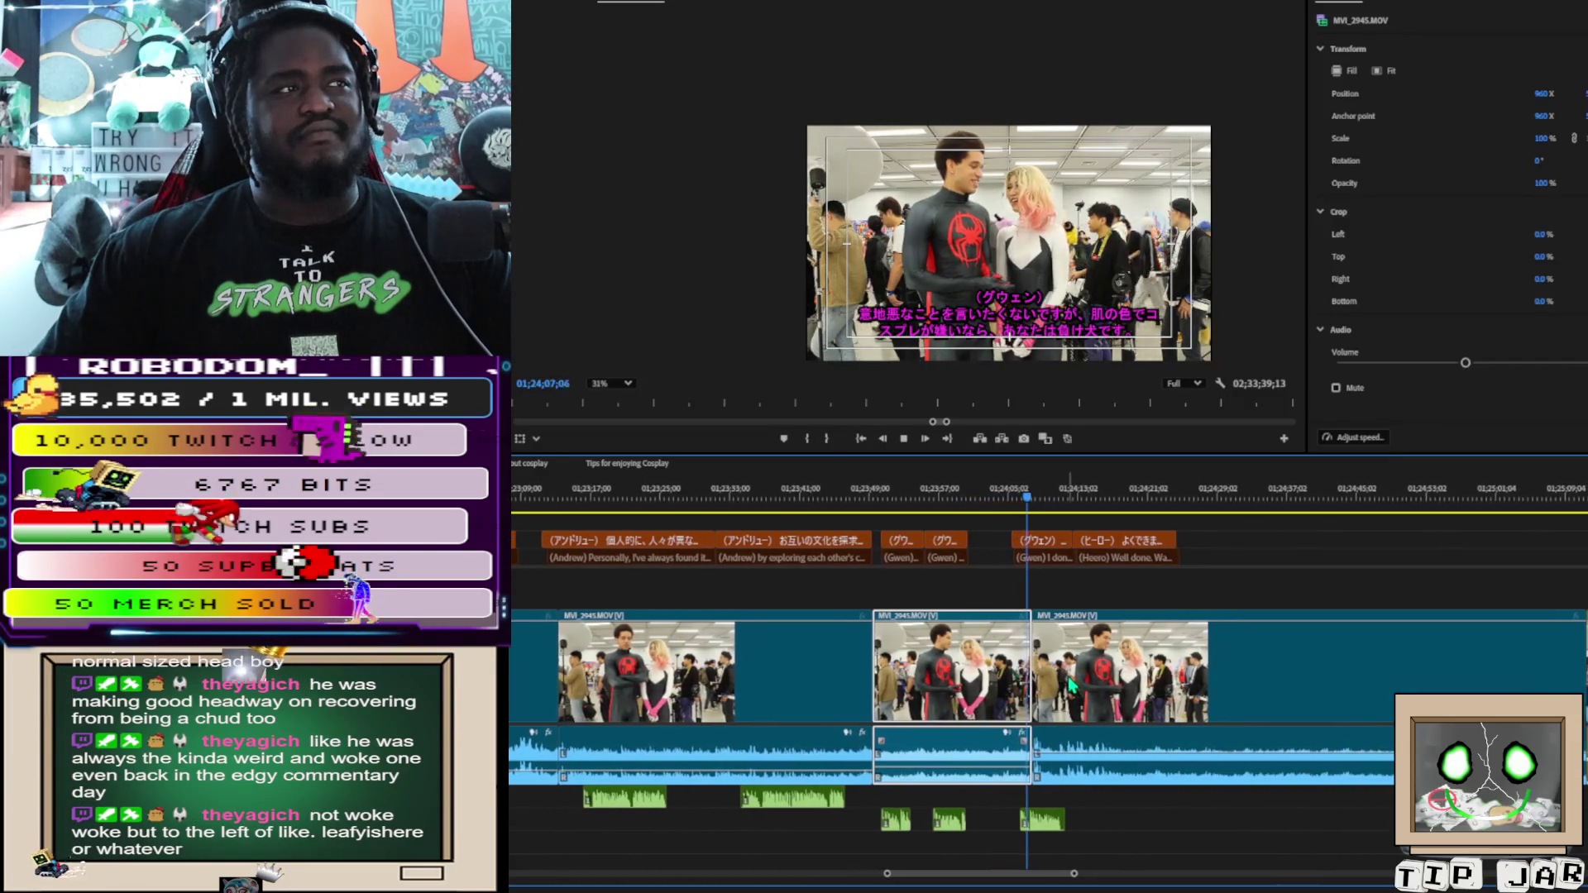
key(space)
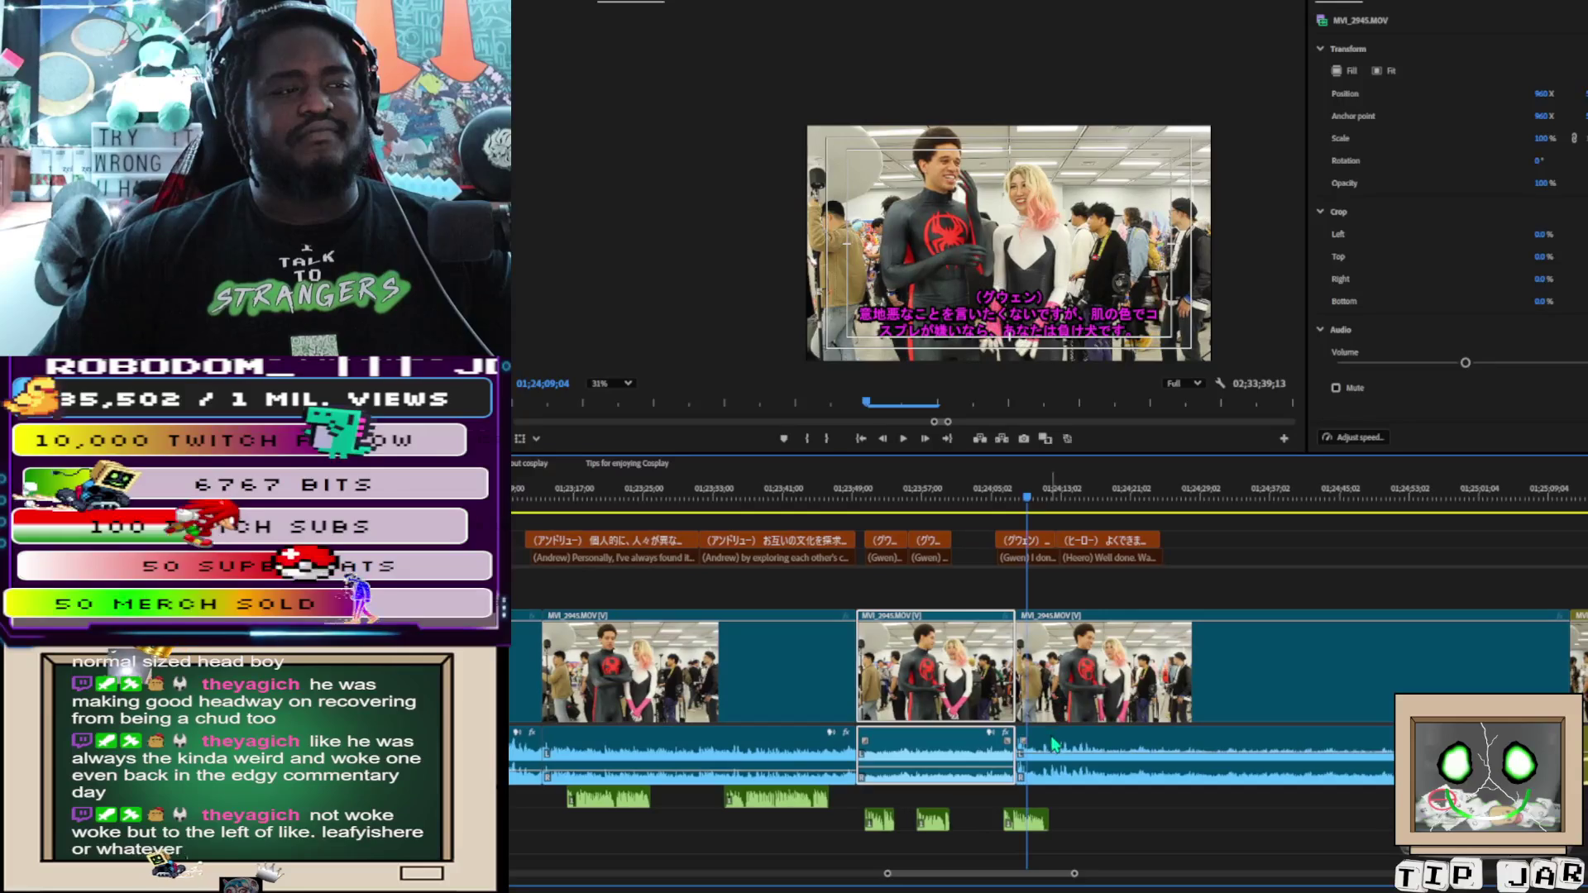
click(1051, 755)
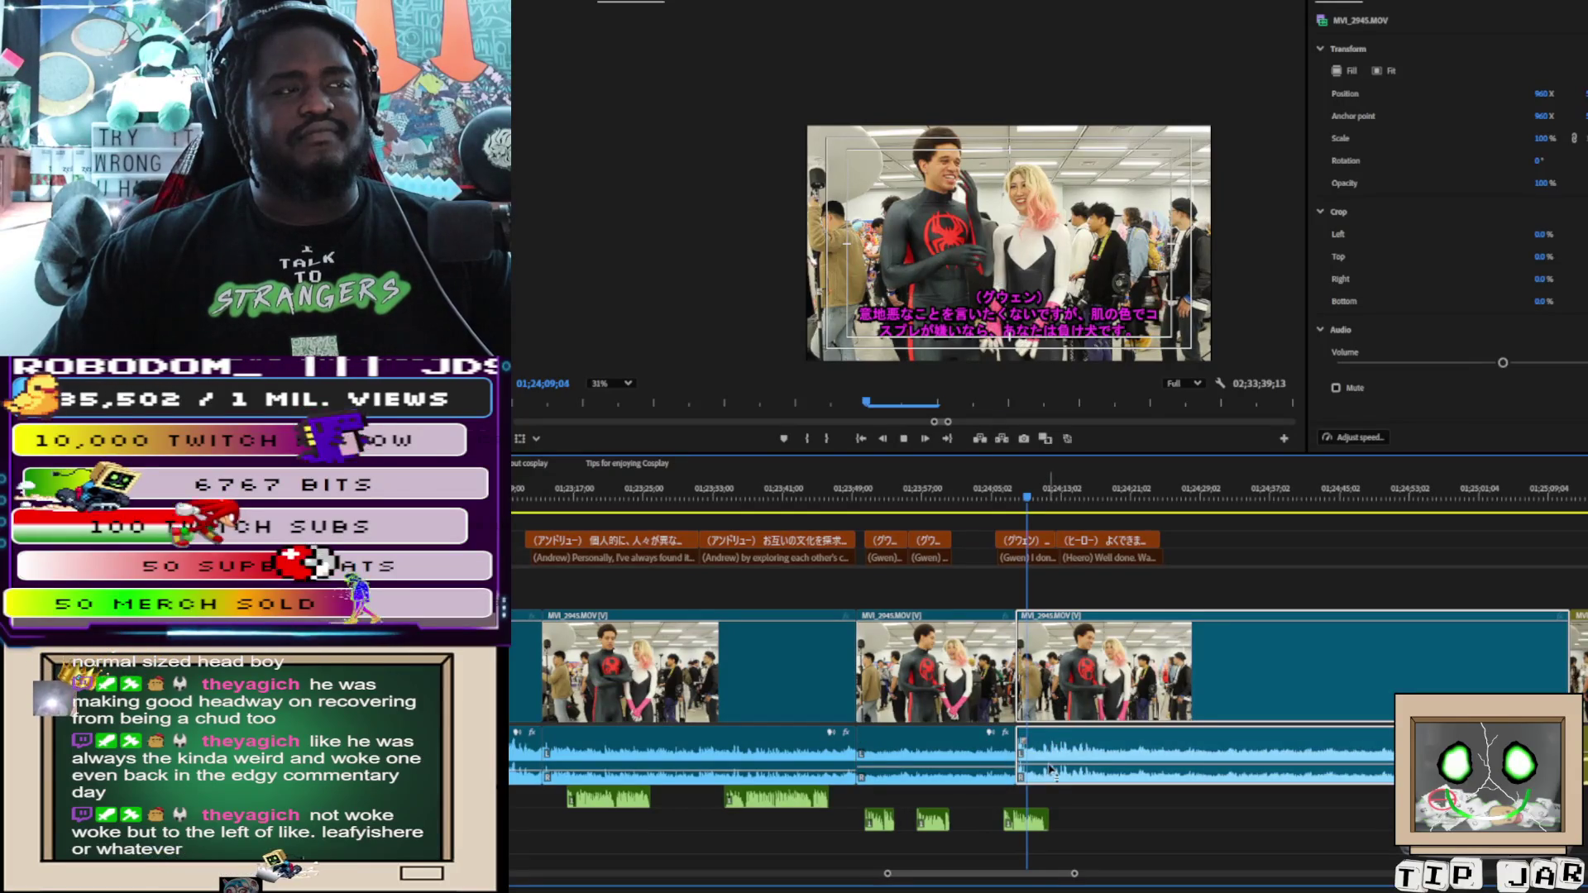
key(space)
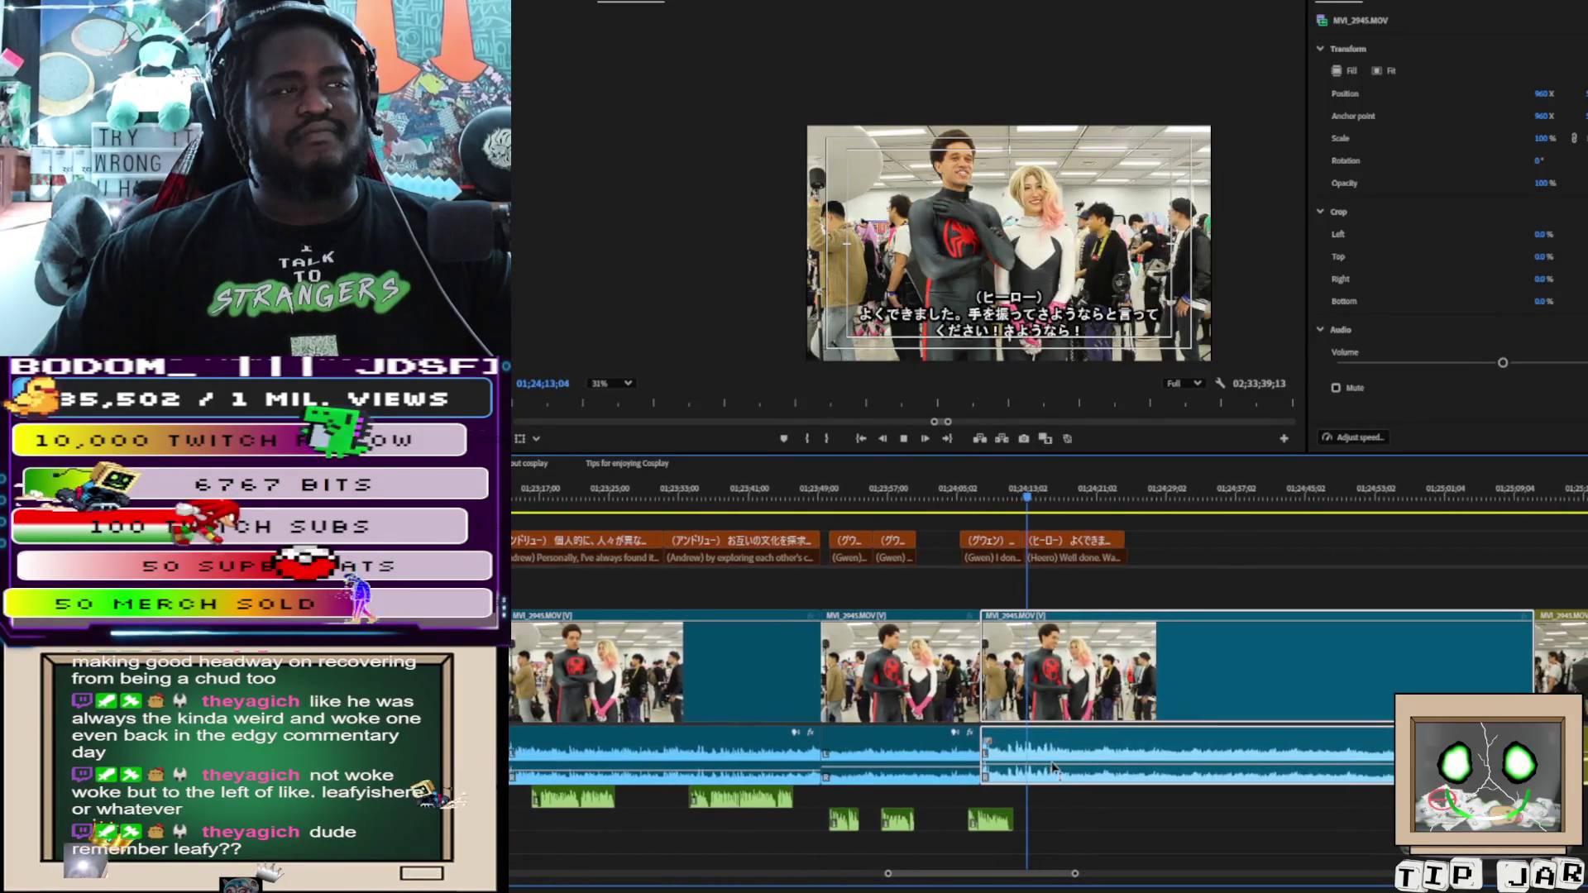
key(space)
key(space)
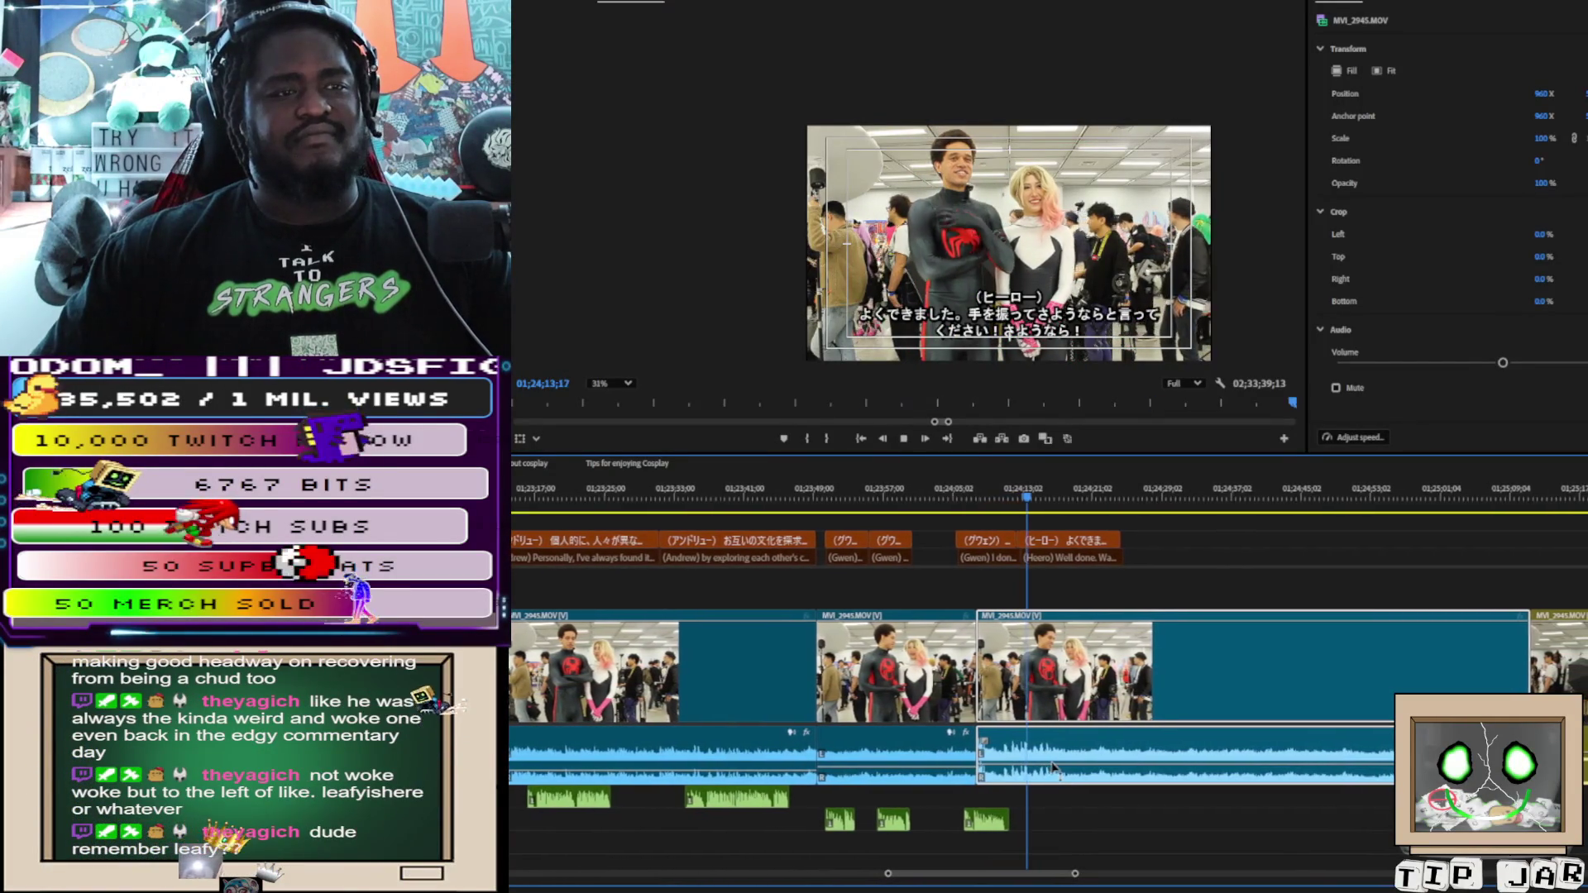
key(space)
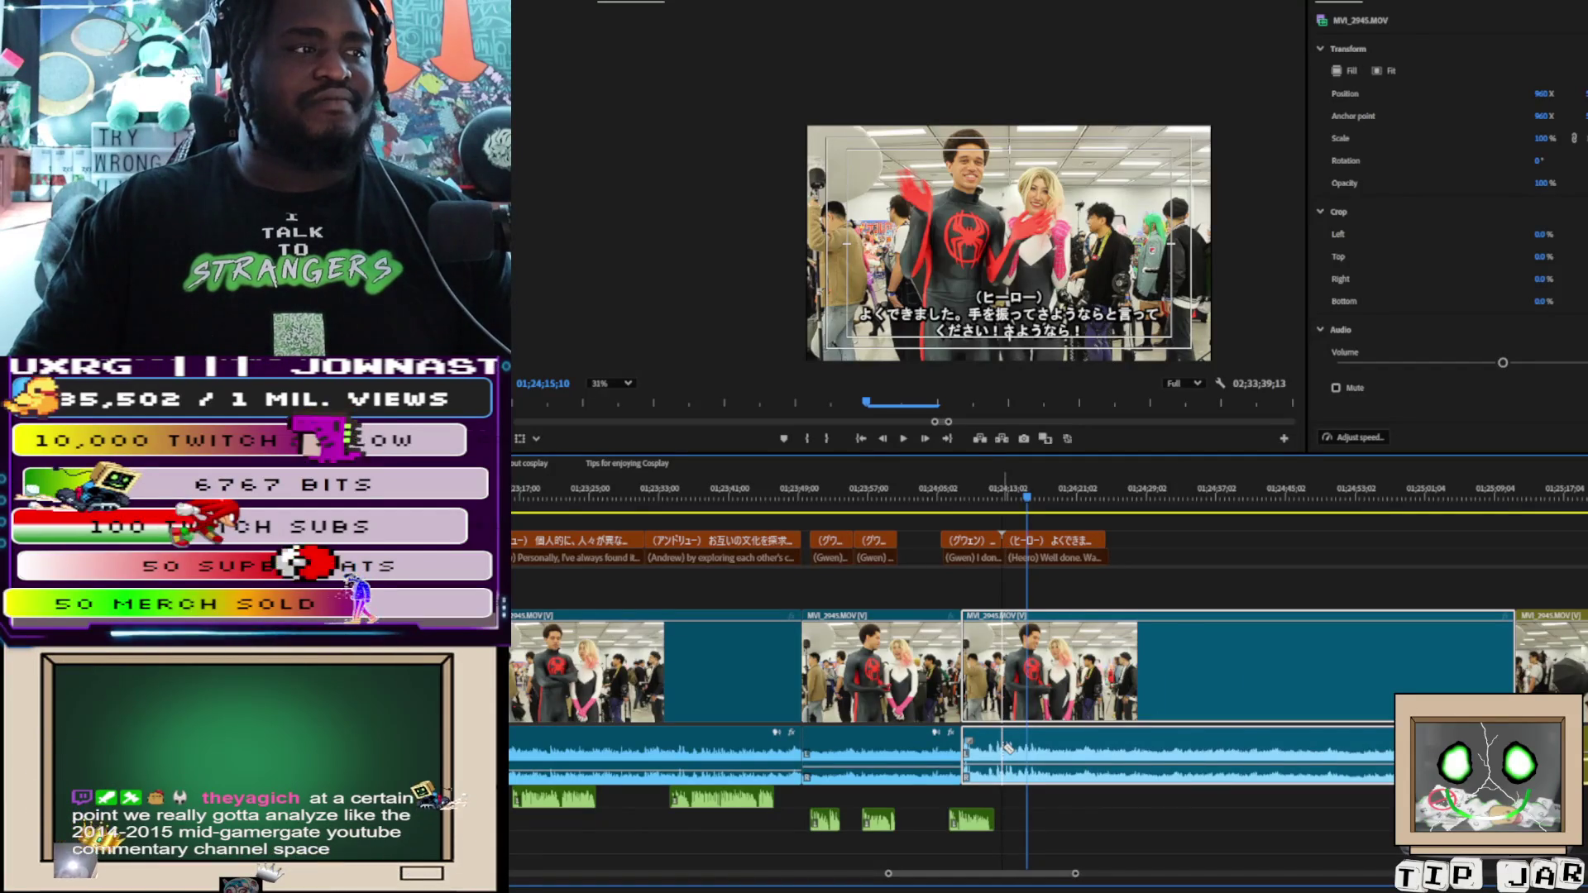
Split the interview clip, then select the earlier footage, captions and voice clips and delete them
click(1003, 726)
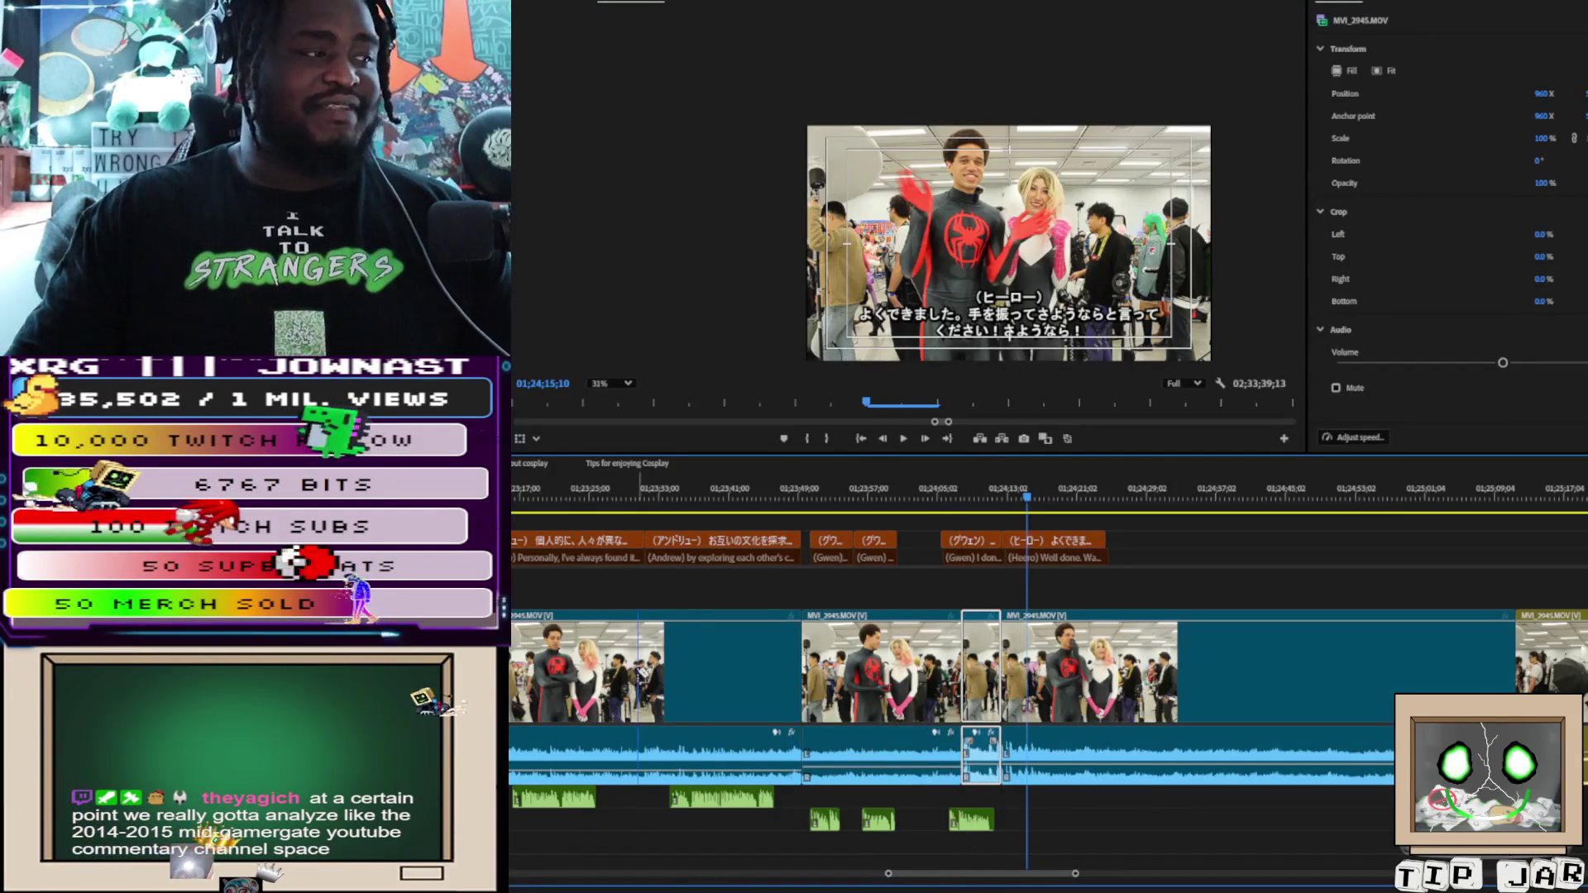
mouse_move(513, 518)
mouse_down()
mouse_move(819, 867)
mouse_move(950, 762)
mouse_move(1002, 826)
mouse_move(985, 821)
mouse_up()
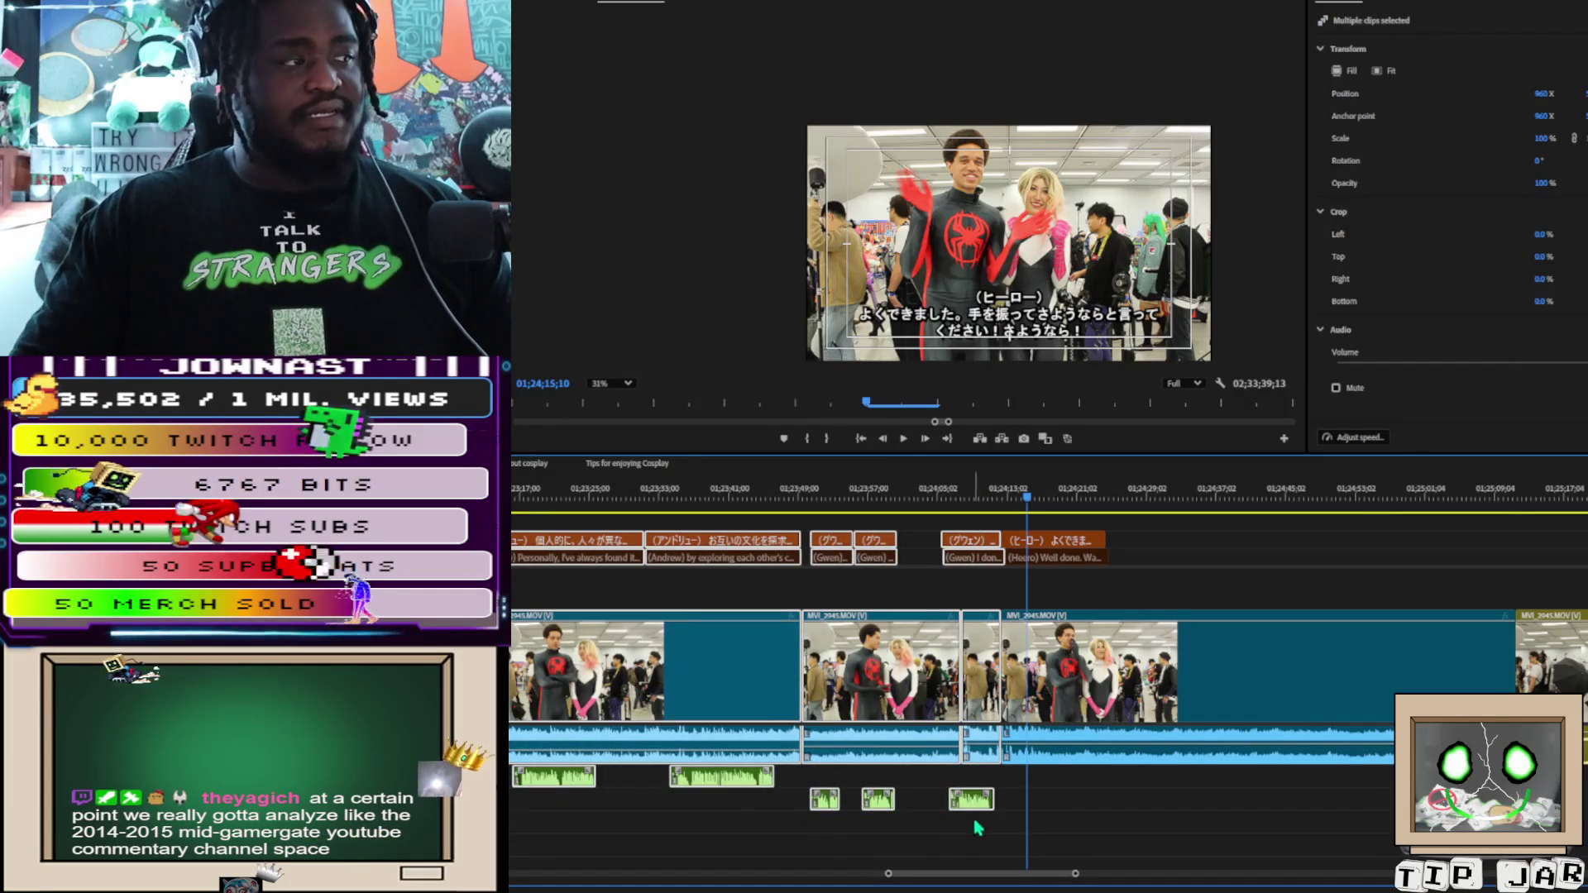
scroll(676, 795, left, 6)
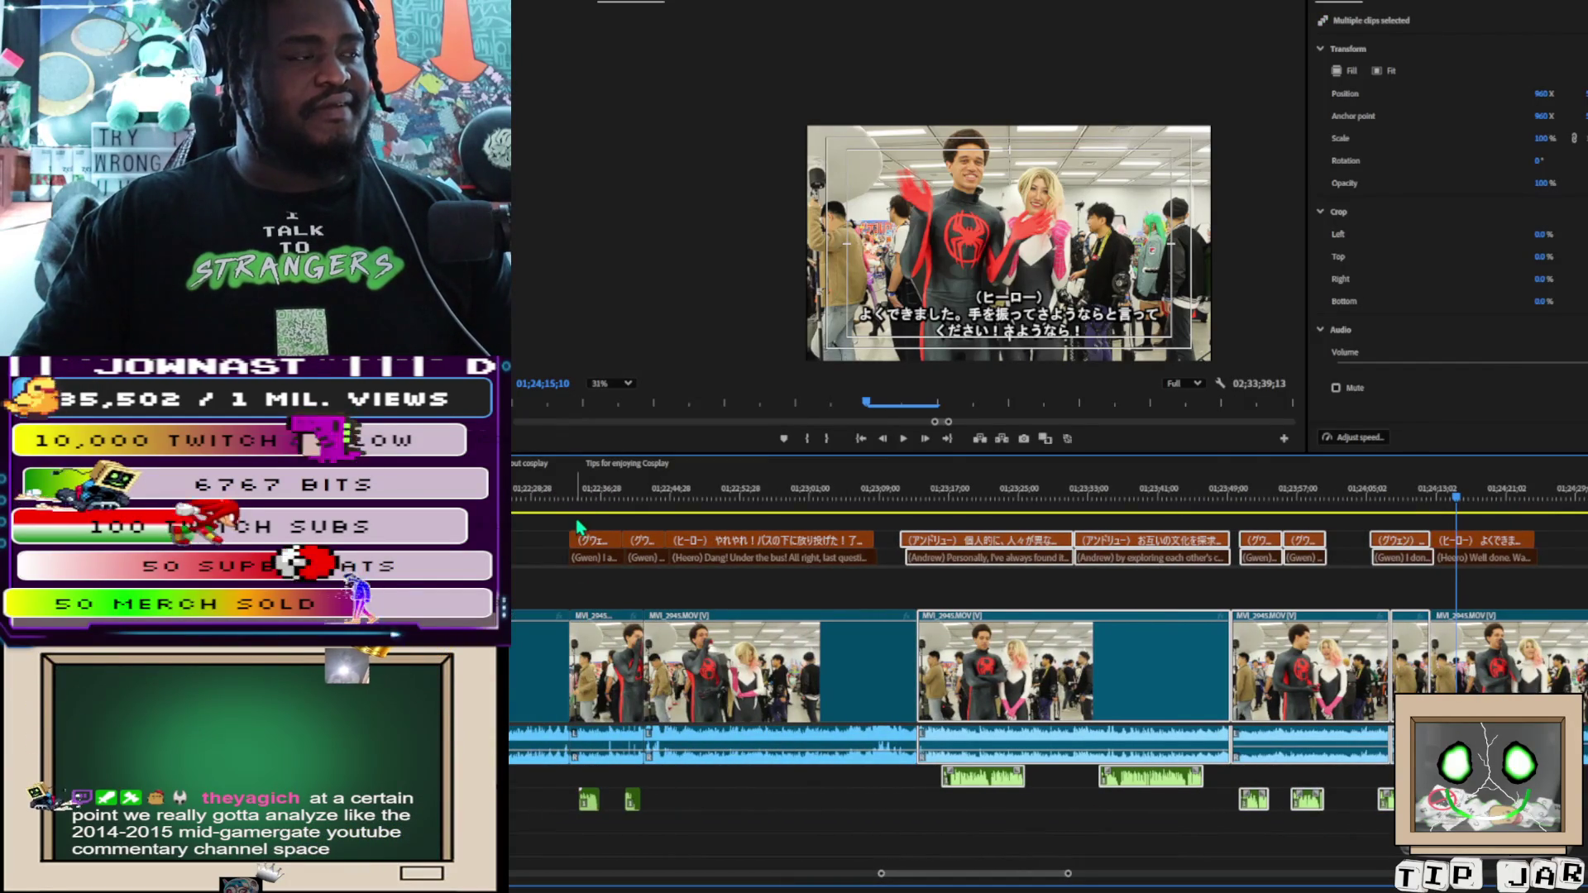
mouse_move(579, 526)
mouse_down()
mouse_move(645, 765)
mouse_move(636, 834)
mouse_up()
scroll(573, 698, left, 5)
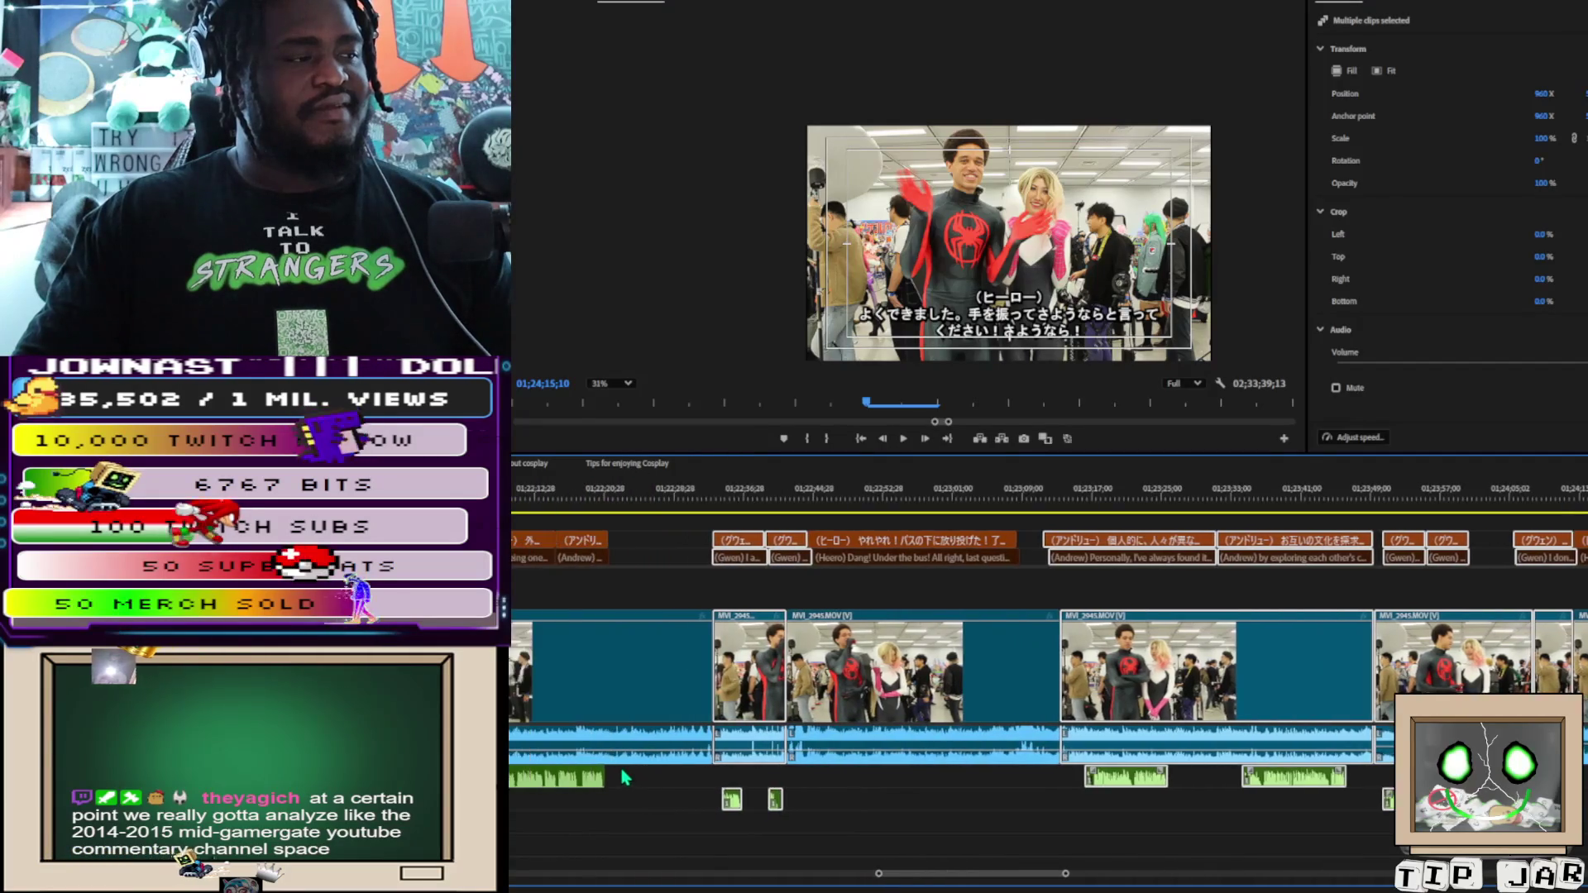
drag(512, 519, 761, 803)
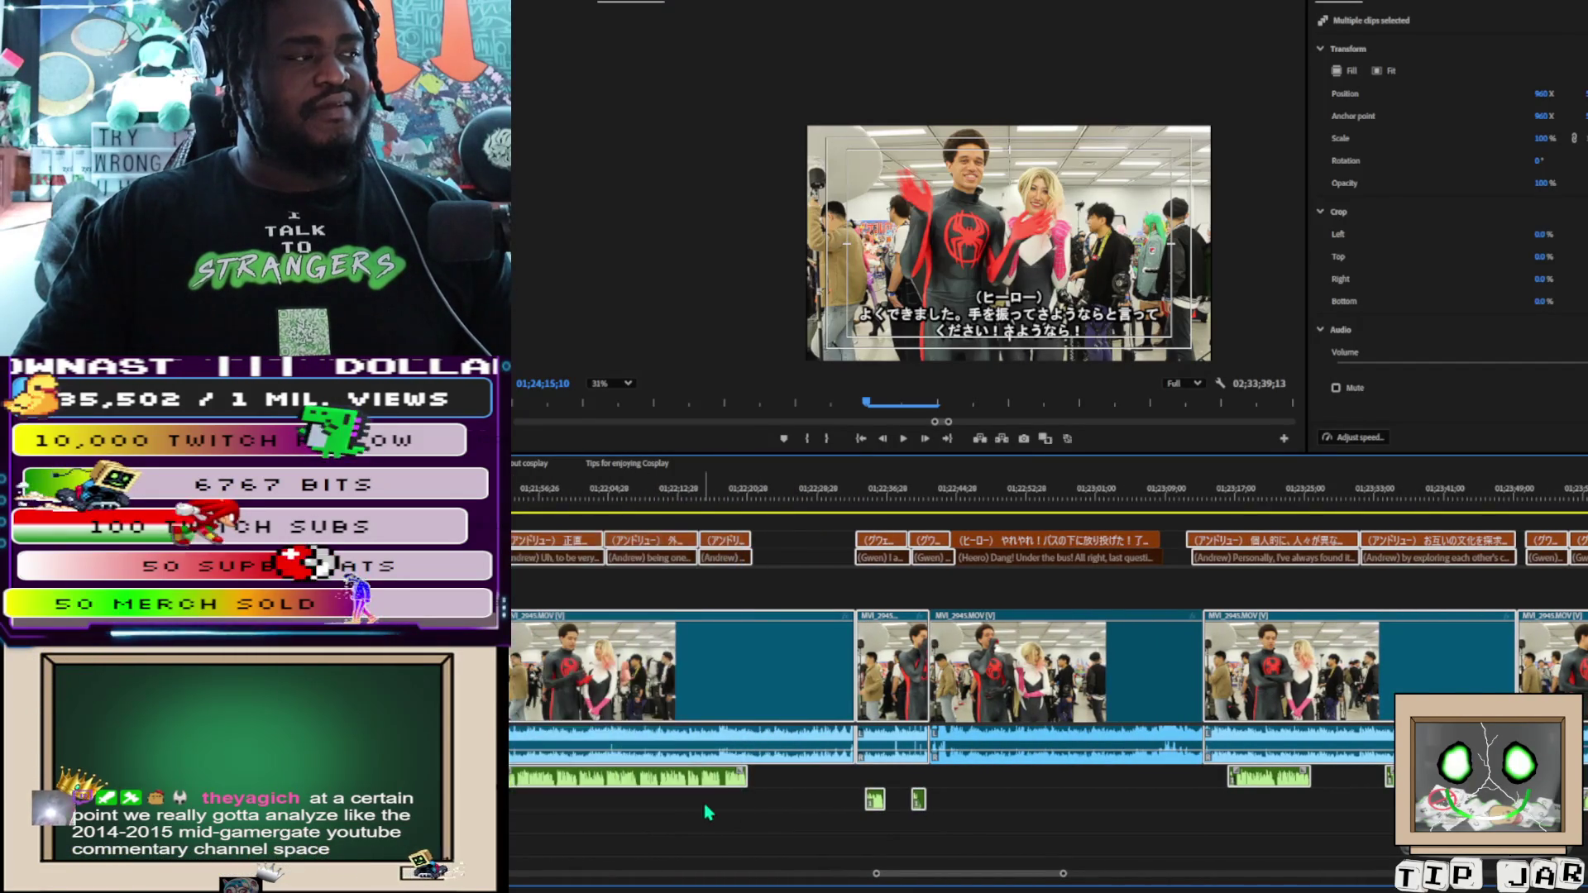
scroll(687, 819, left, 4)
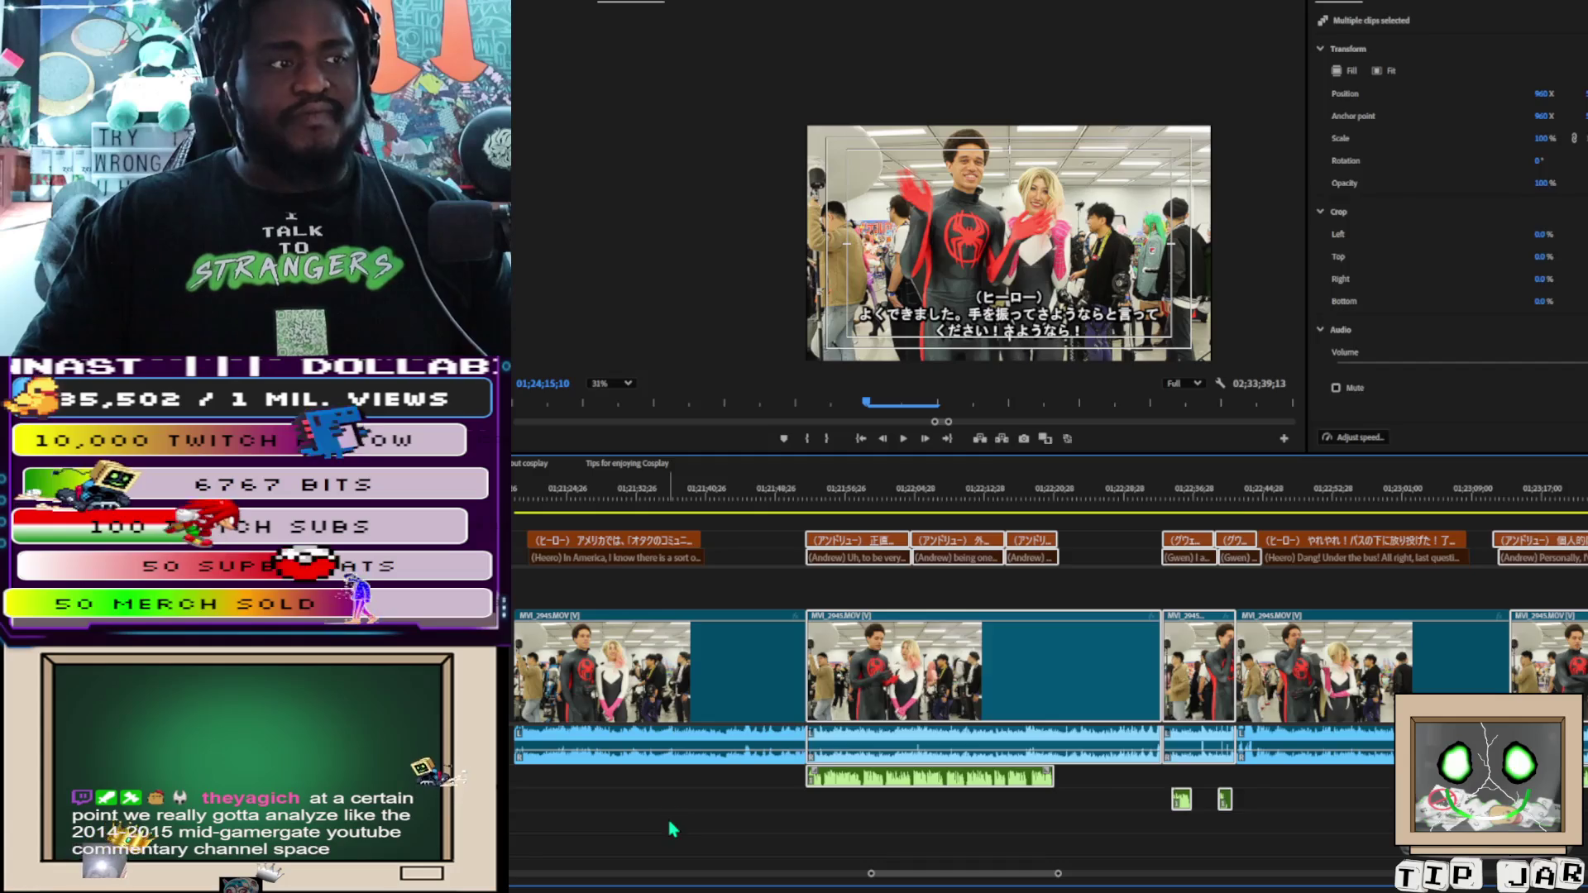
key(Delete)
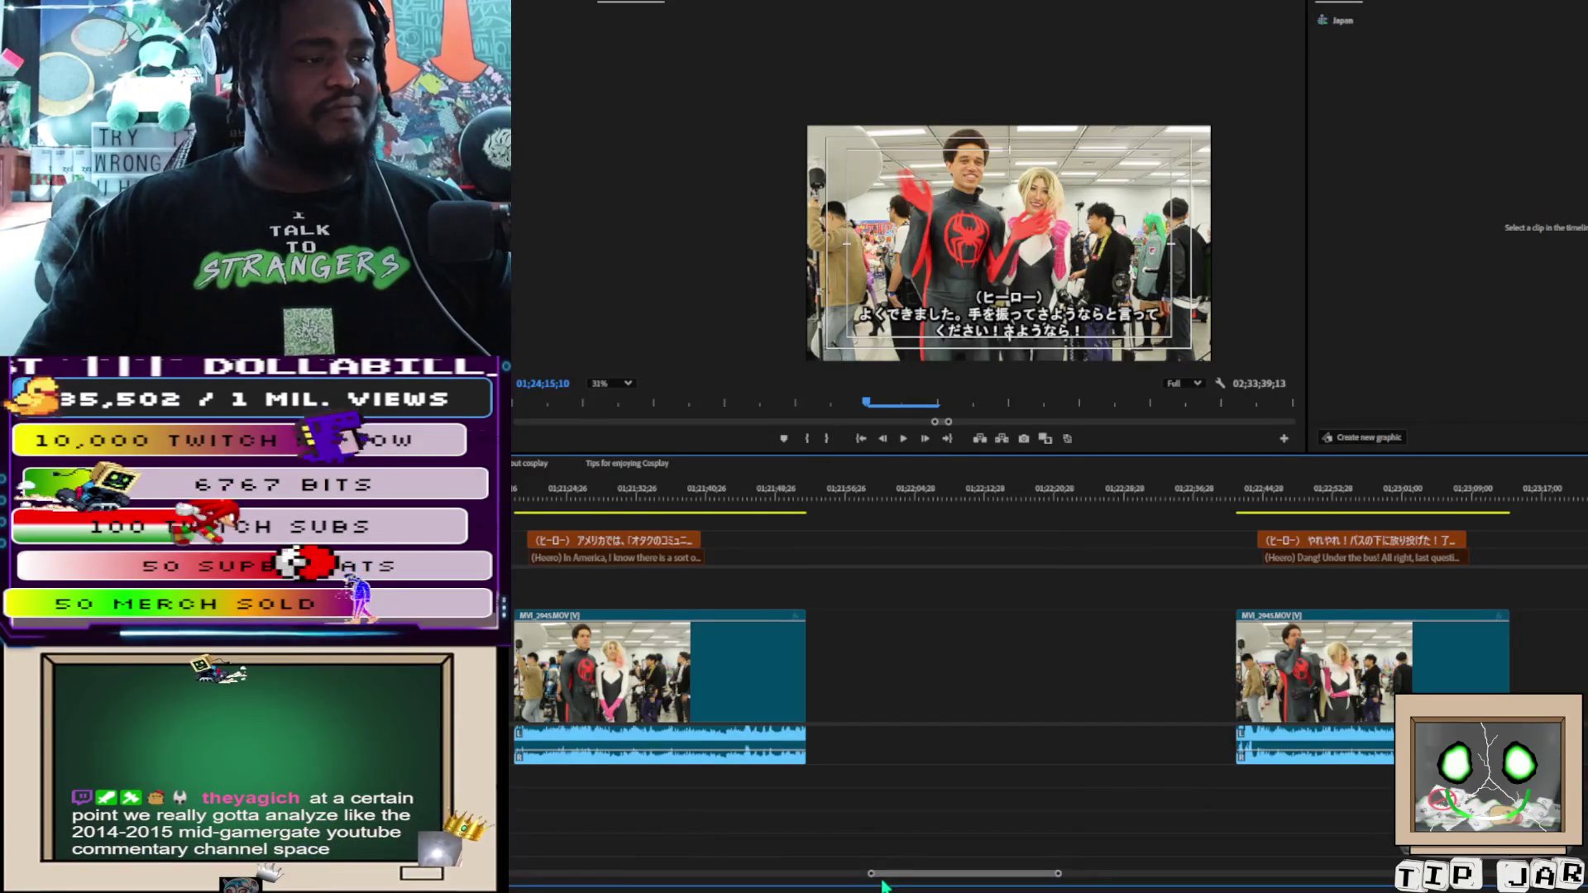
Zoom out to show the full 02;13;39;13 sequence and move the playhead back near 00;37
mouse_move(873, 874)
mouse_down()
mouse_move(517, 874)
mouse_move(550, 560)
mouse_up()
click(546, 495)
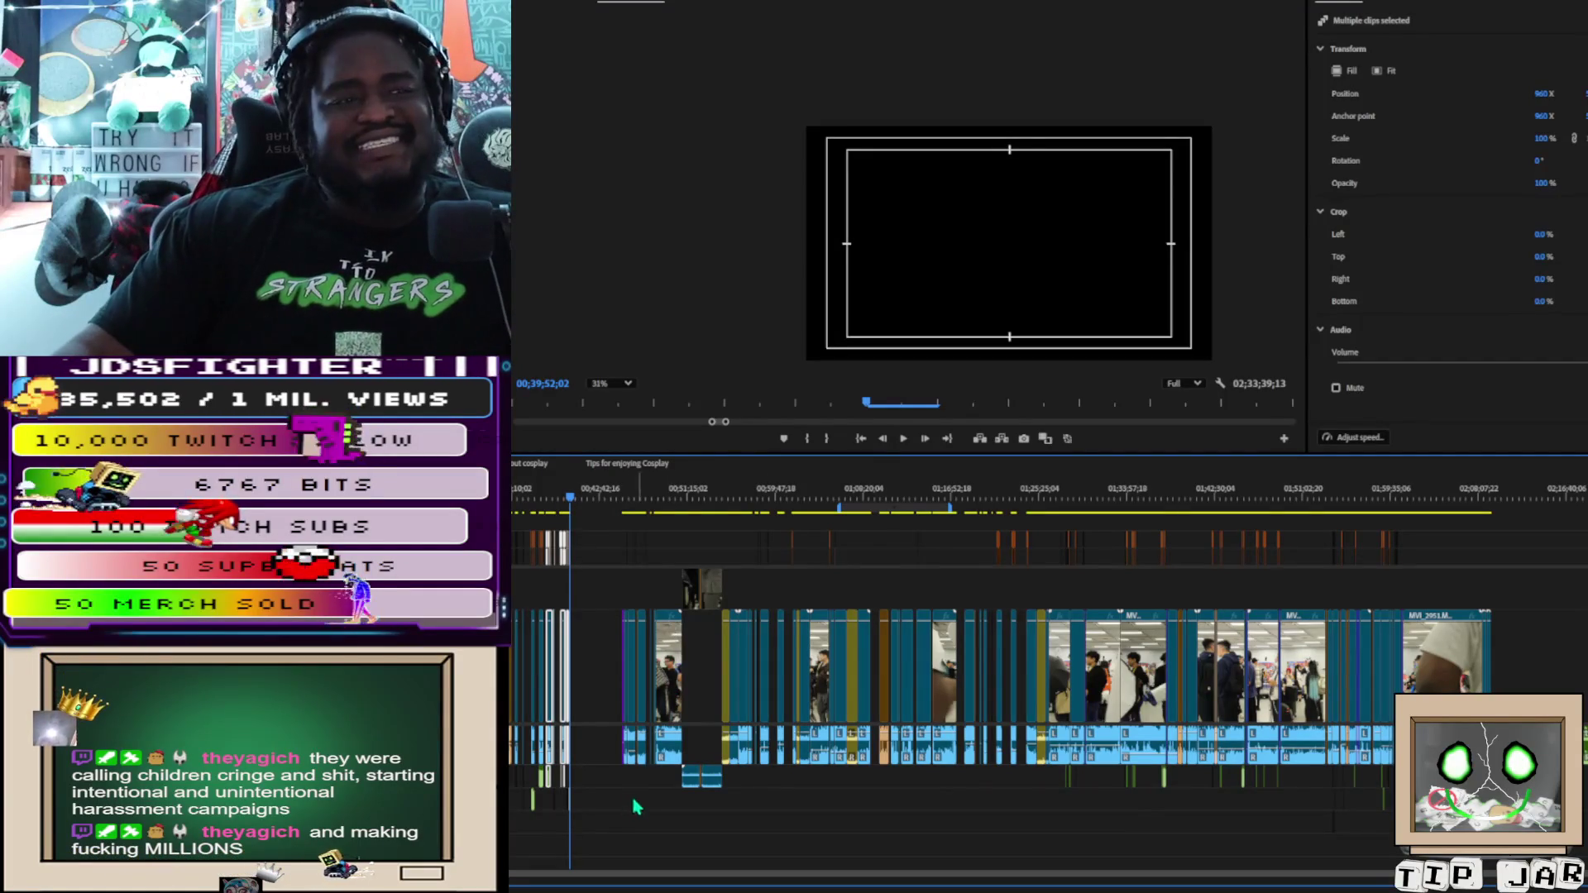
scroll(599, 815, up, 3)
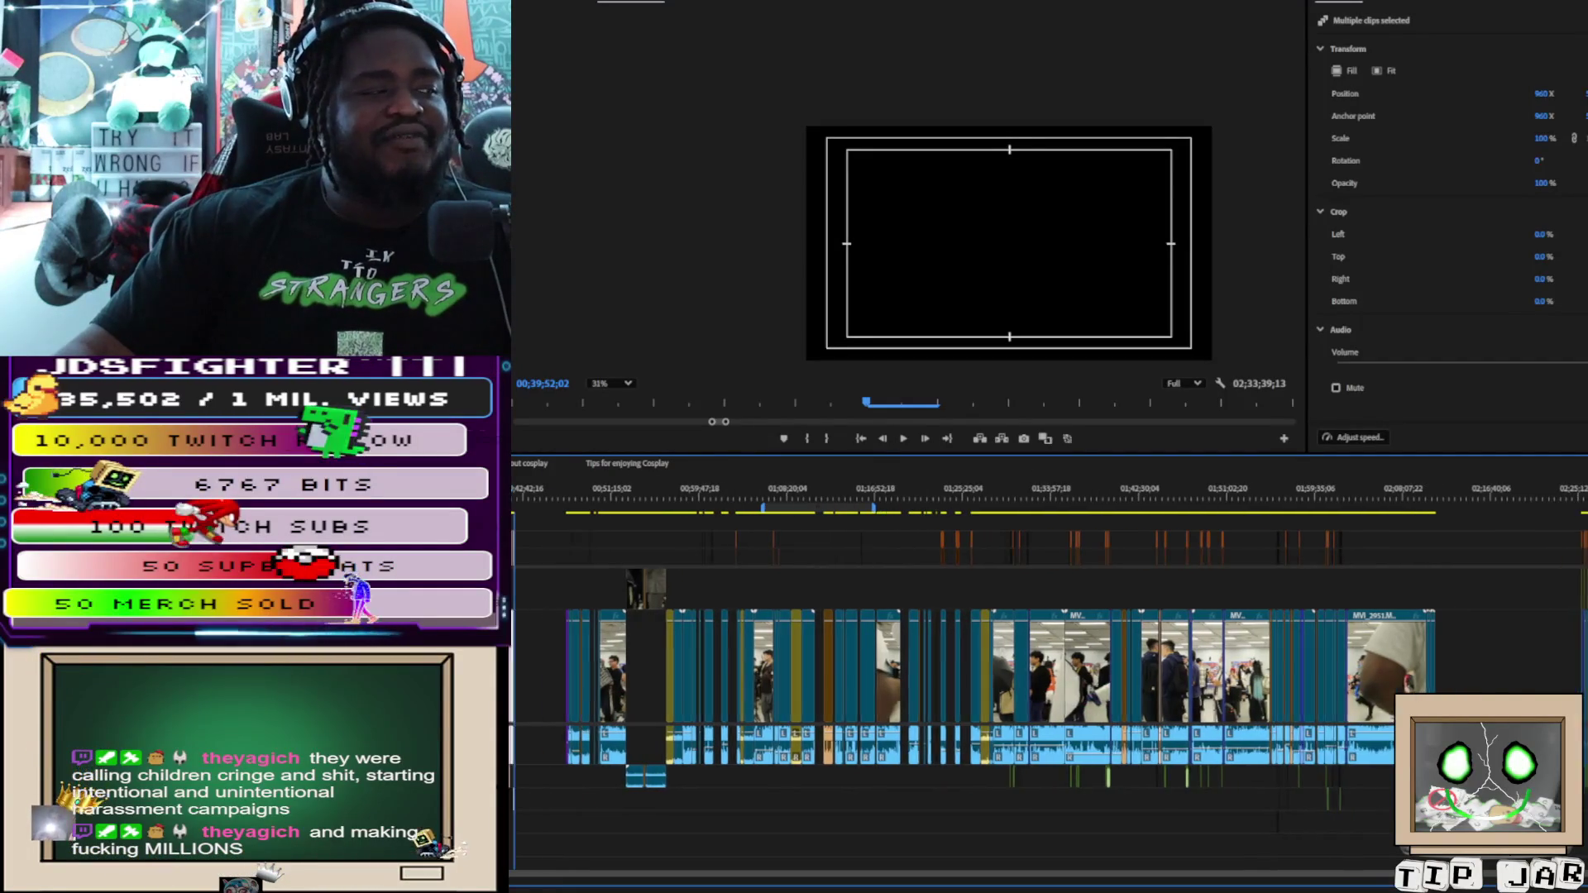
scroll(1348, 773, down, 6)
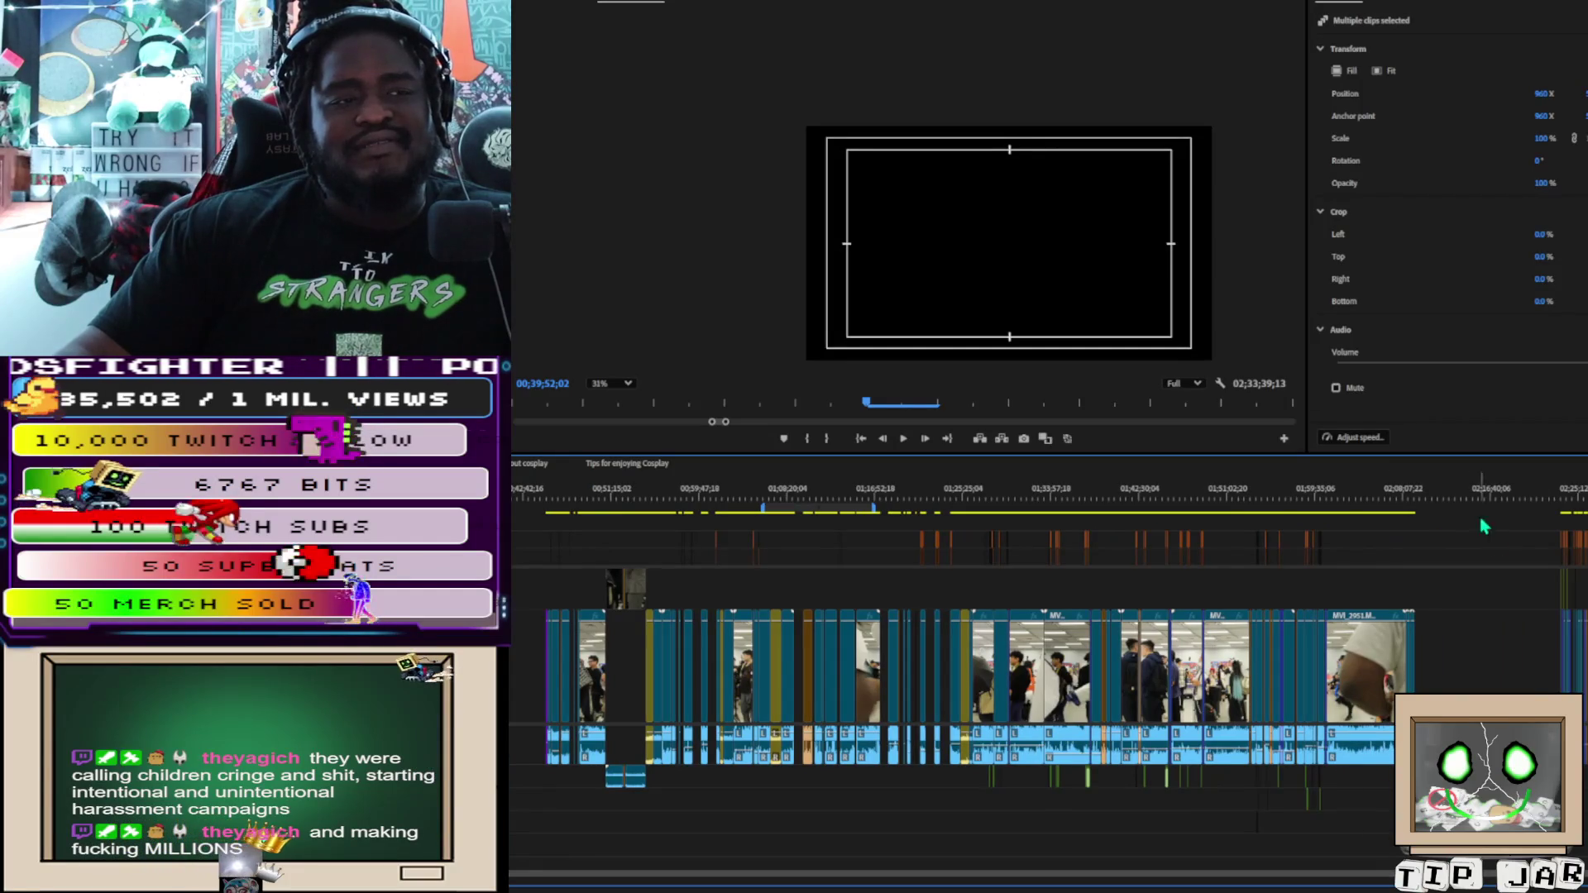
Move the playhead to about 02;17;14;28 and play the sequence's ending
drag(1471, 490, 1497, 496)
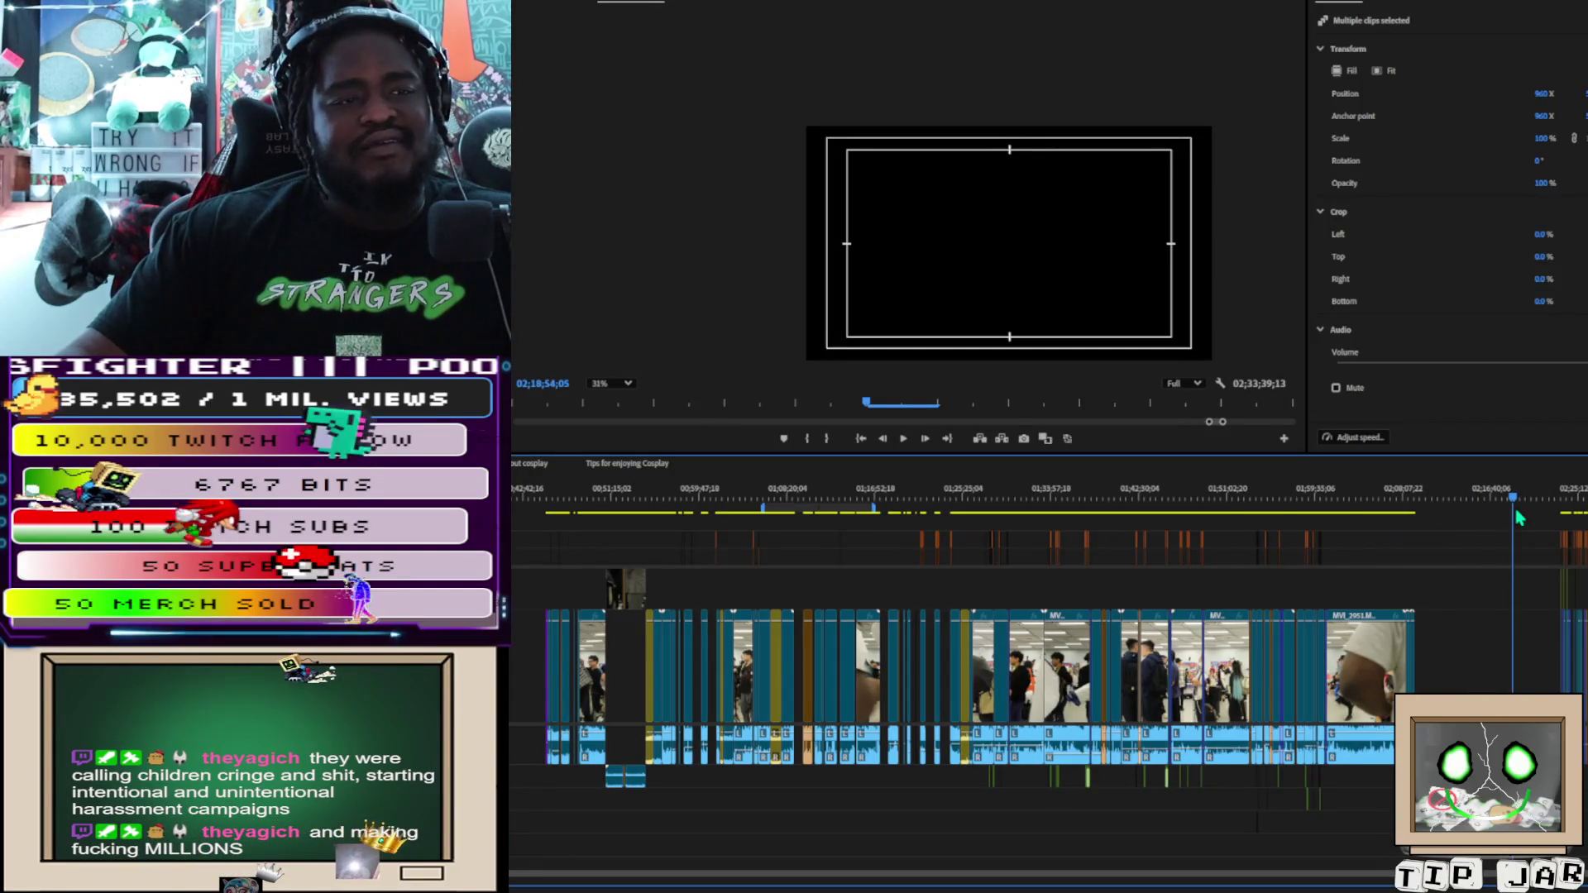
key(space)
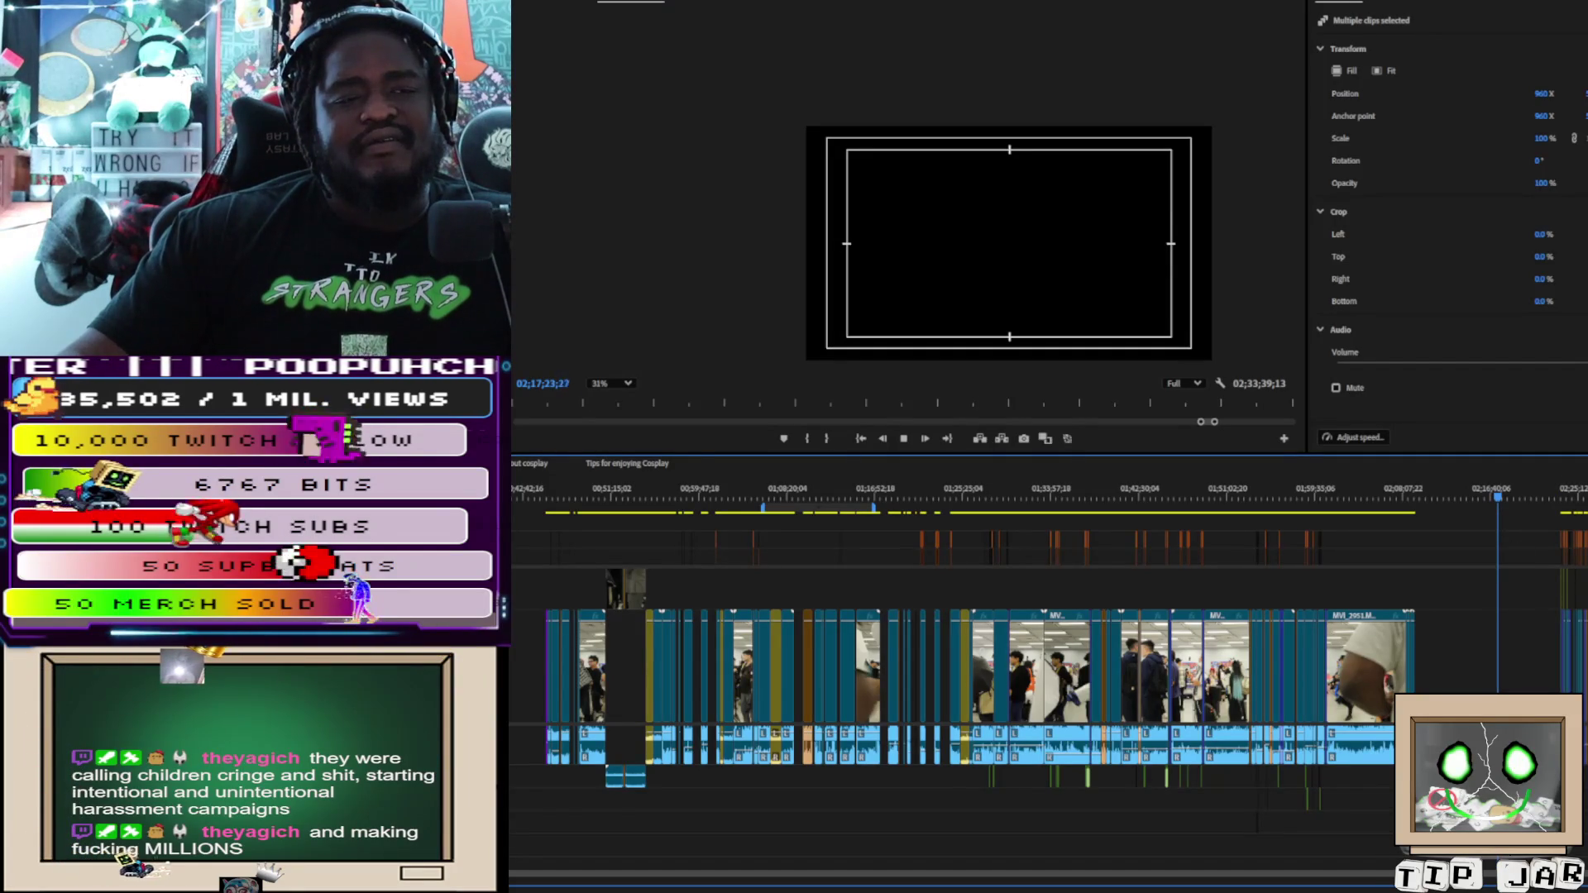
scroll(1282, 862, up, 8)
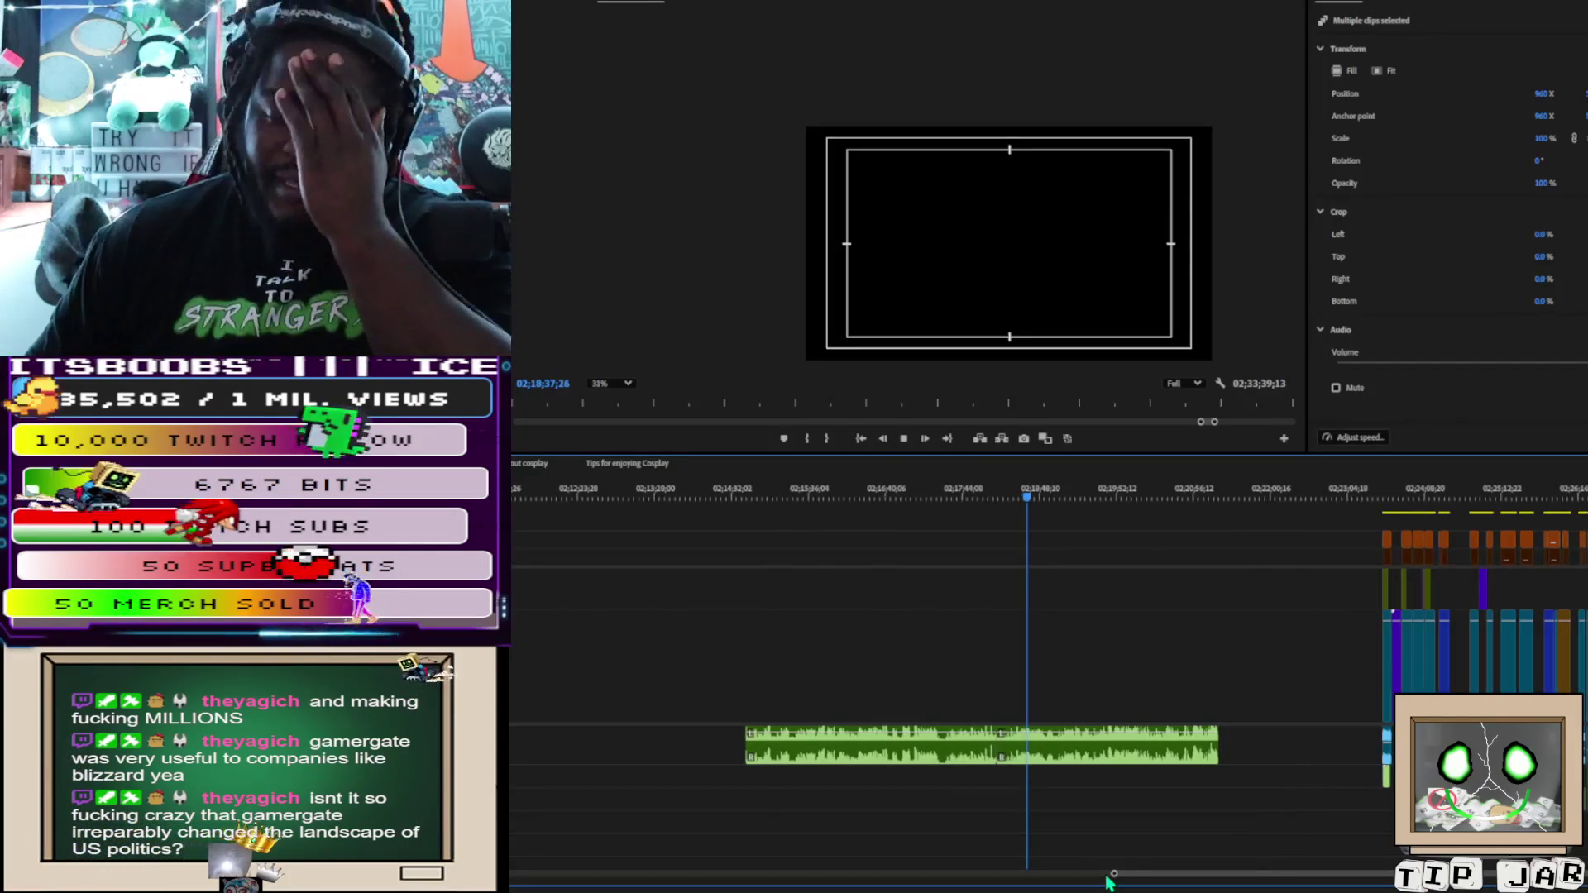
Stop playback at 02;18;40;11, within the lone green audio clip
key(space)
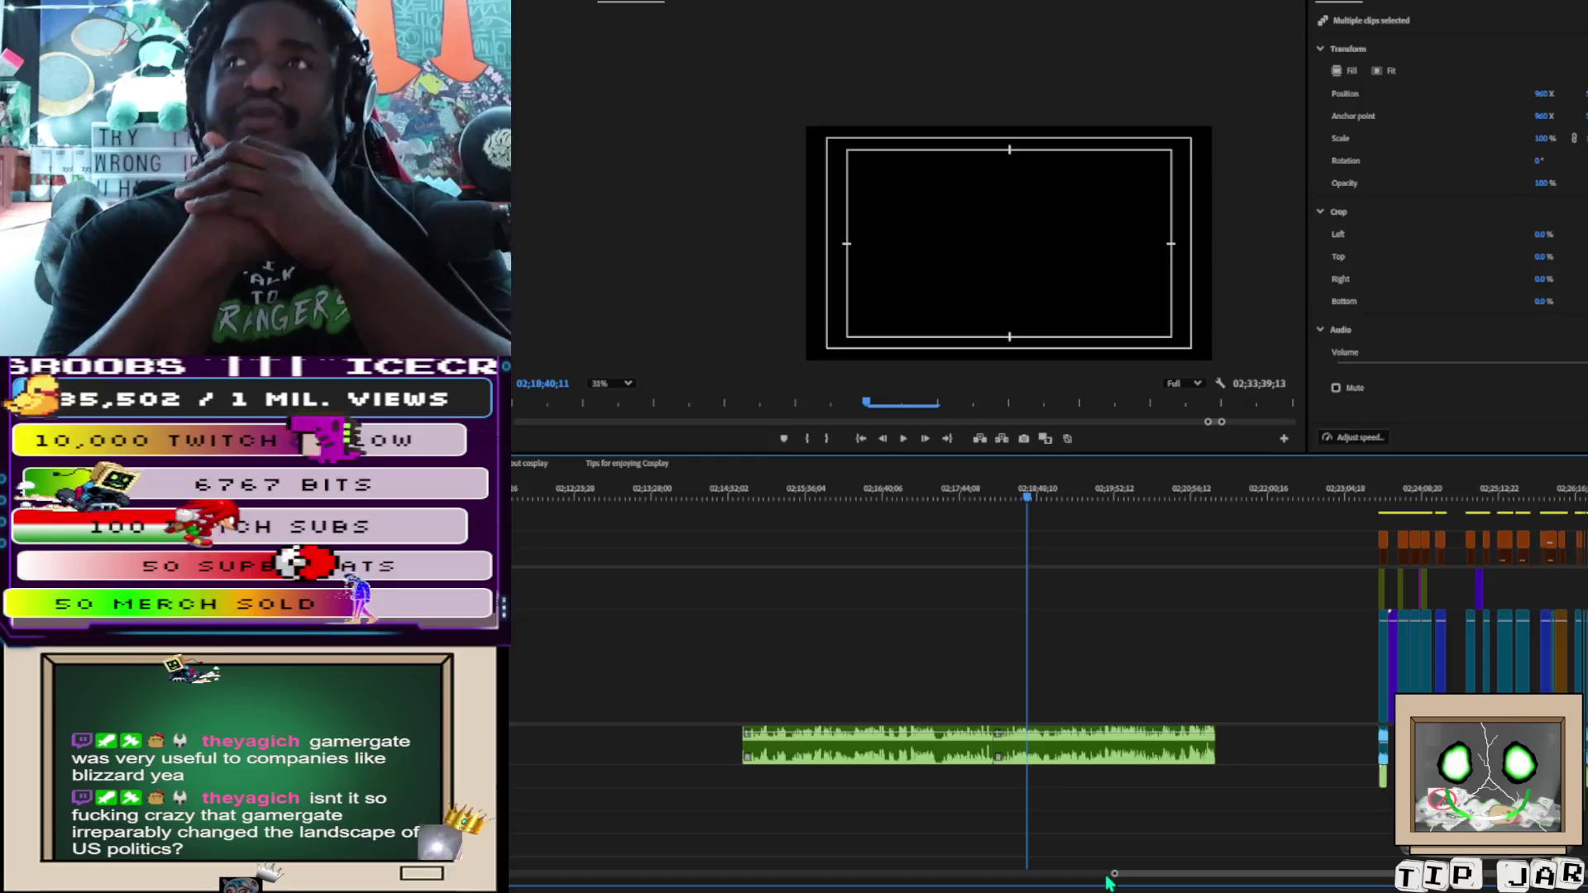